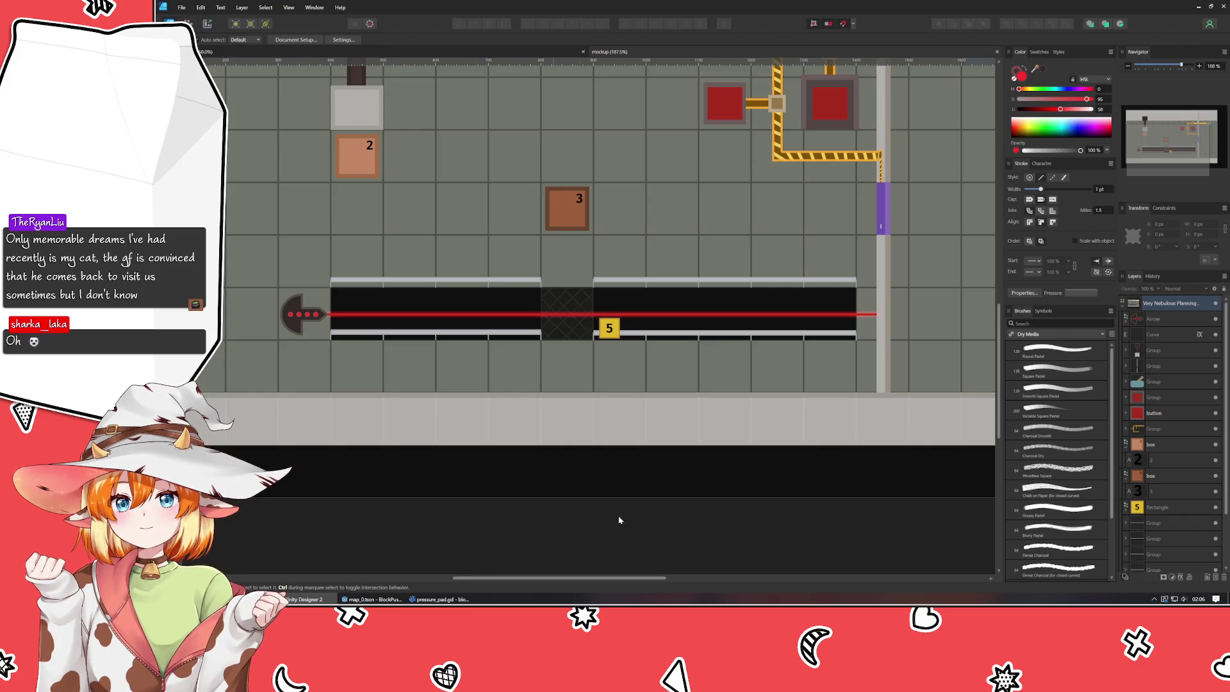
- Extend the red laser line's right end so it just meets the grey pole
scroll(697, 486, right, 5)
scroll(697, 487, up, 3)
scroll(834, 524, left, 3)
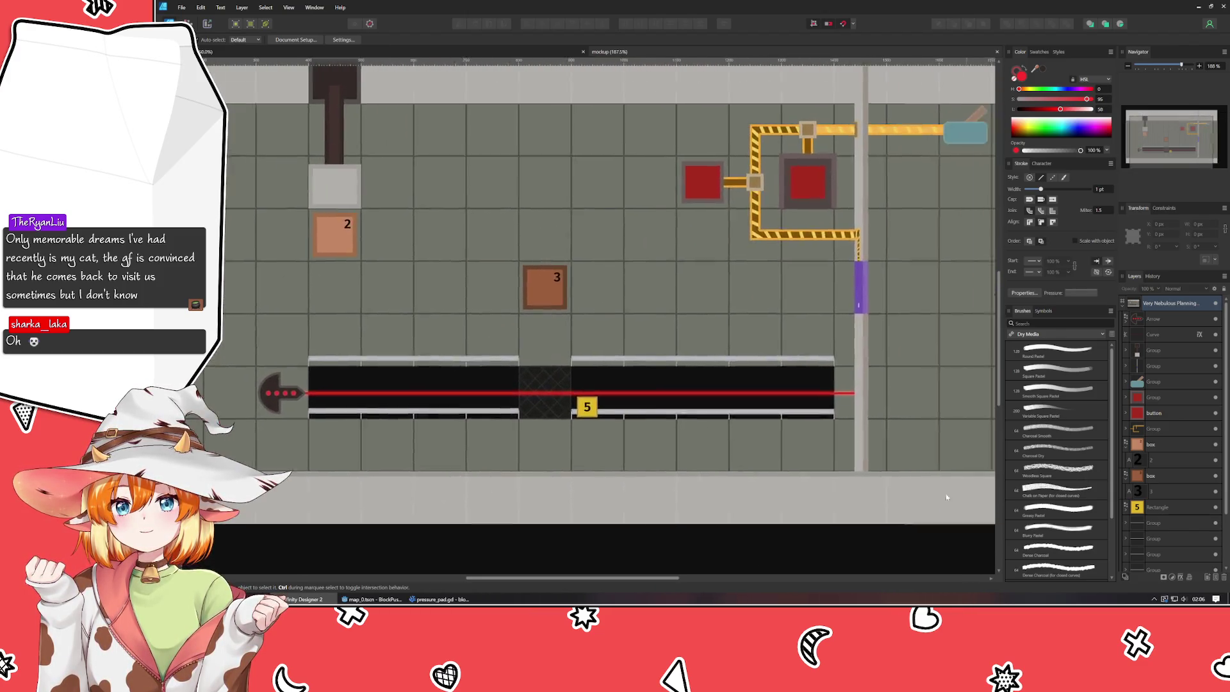
click(794, 392)
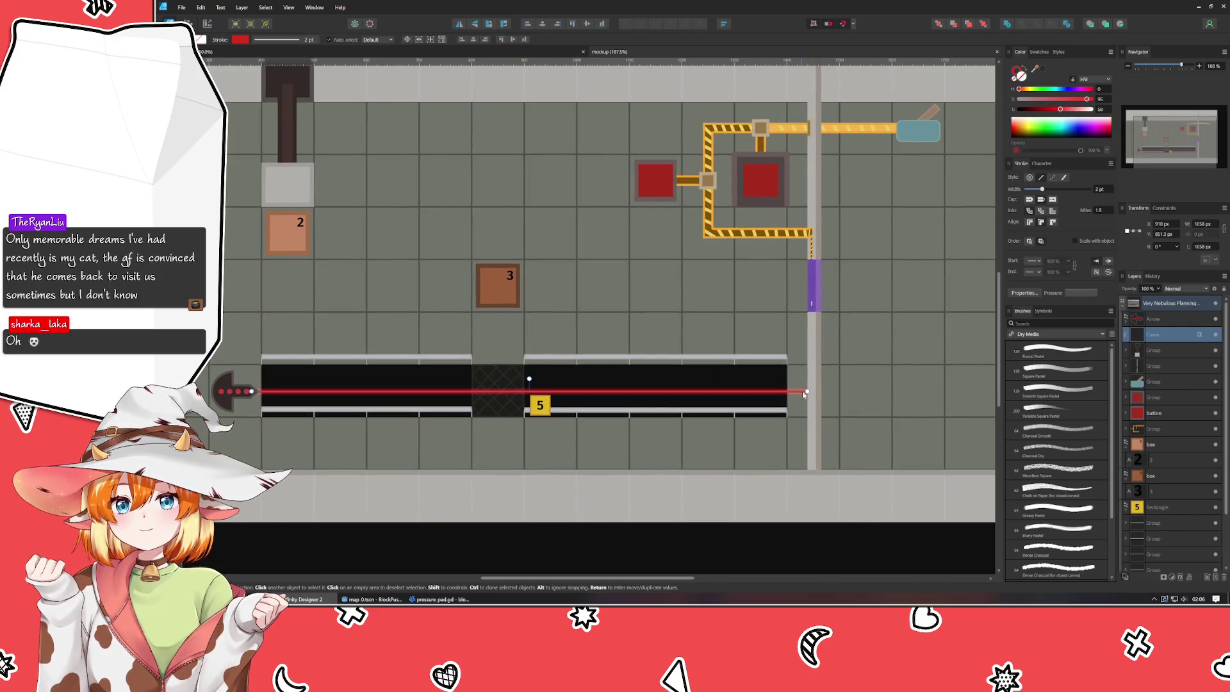
drag(806, 392, 814, 391)
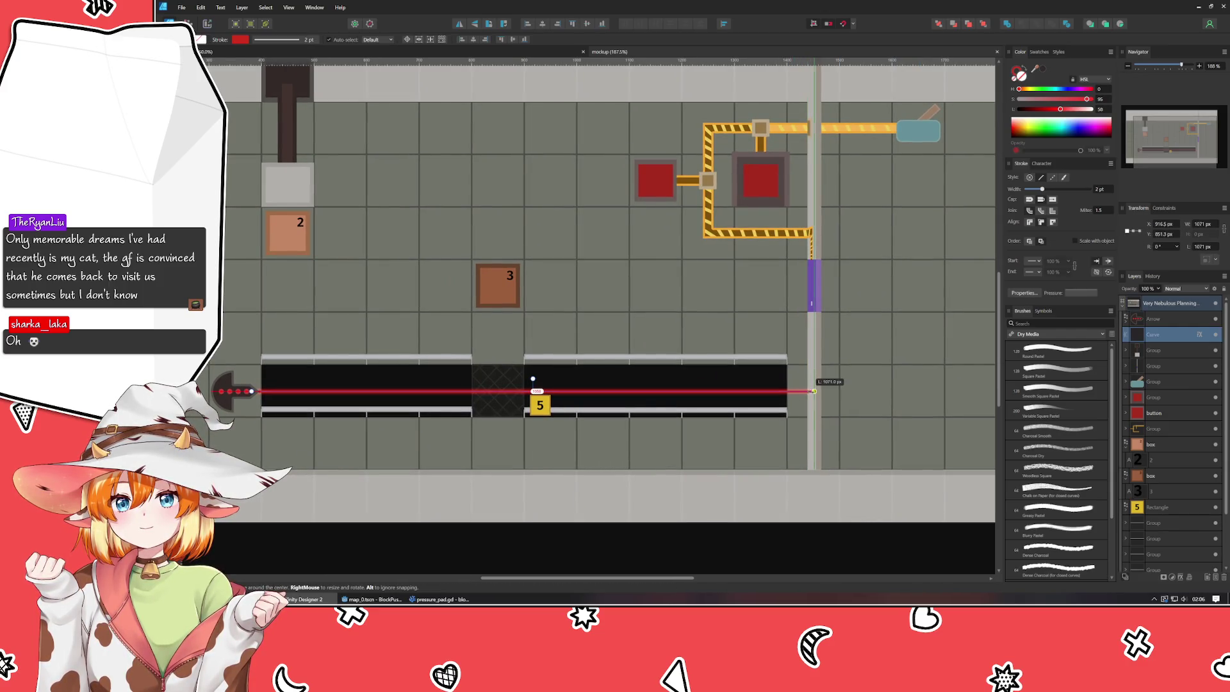
key(ctrl+z)
scroll(814, 390, up, 8)
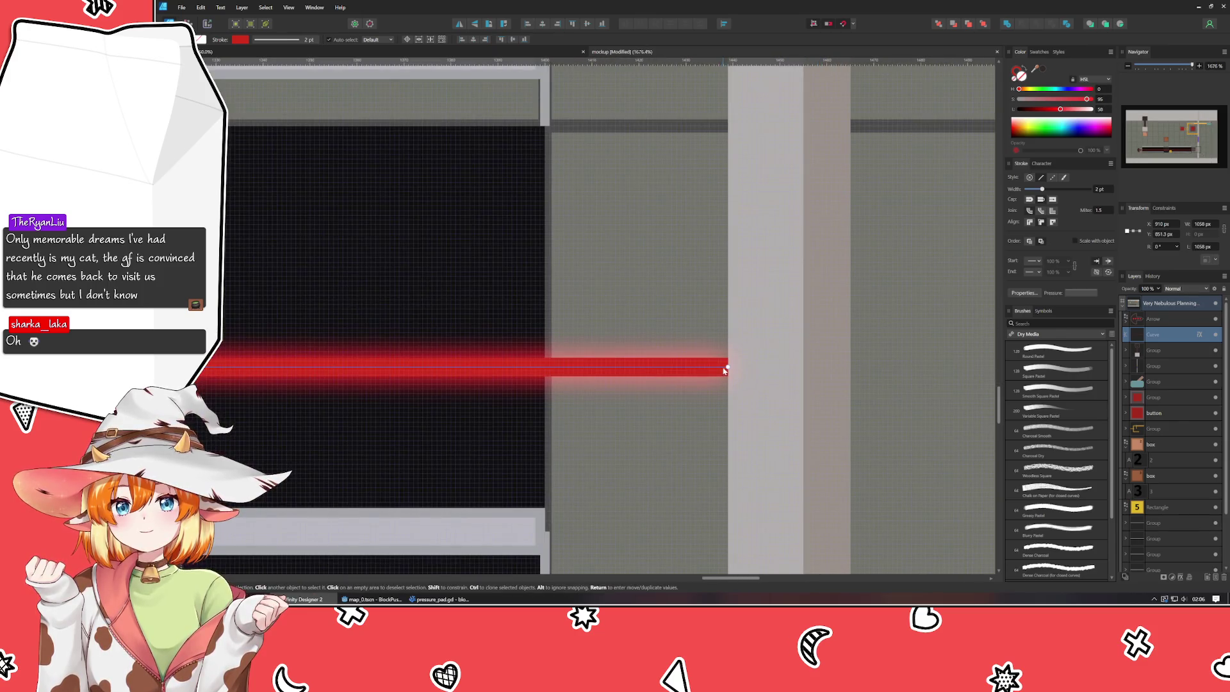
drag(728, 366, 768, 358)
scroll(646, 470, down, 8)
scroll(646, 470, down, 2)
scroll(645, 470, left, 5)
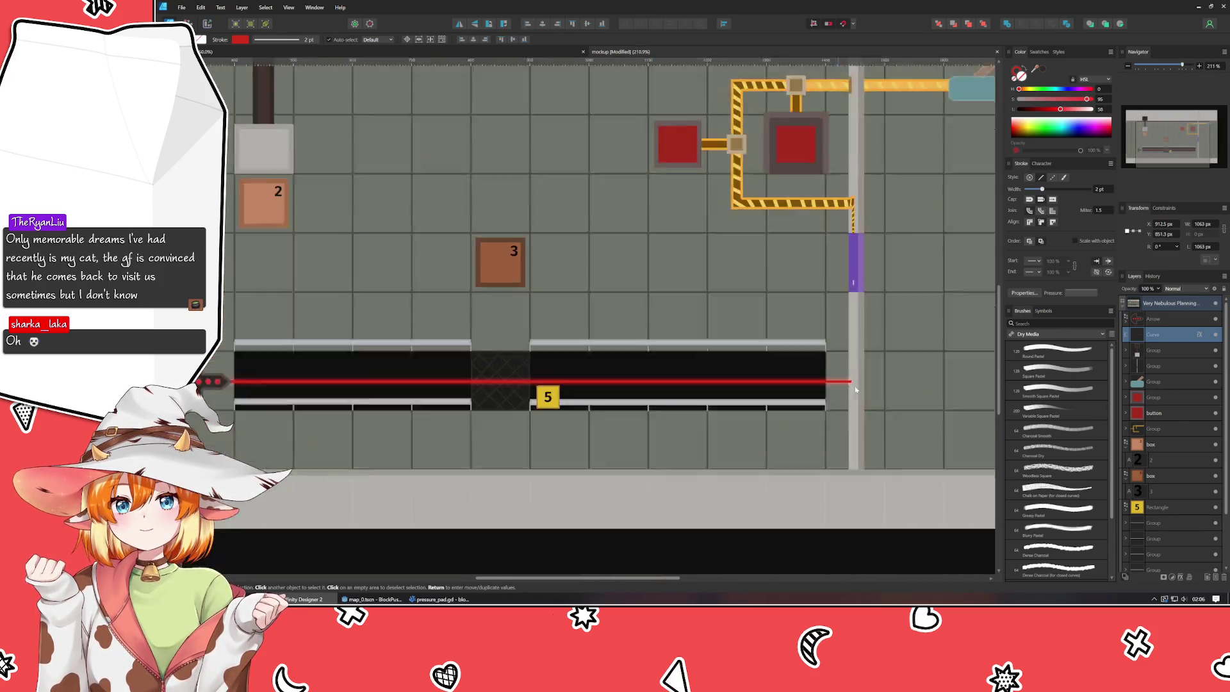
- Deselect the laser line and save the mockup
click(791, 521)
drag(790, 521, 814, 483)
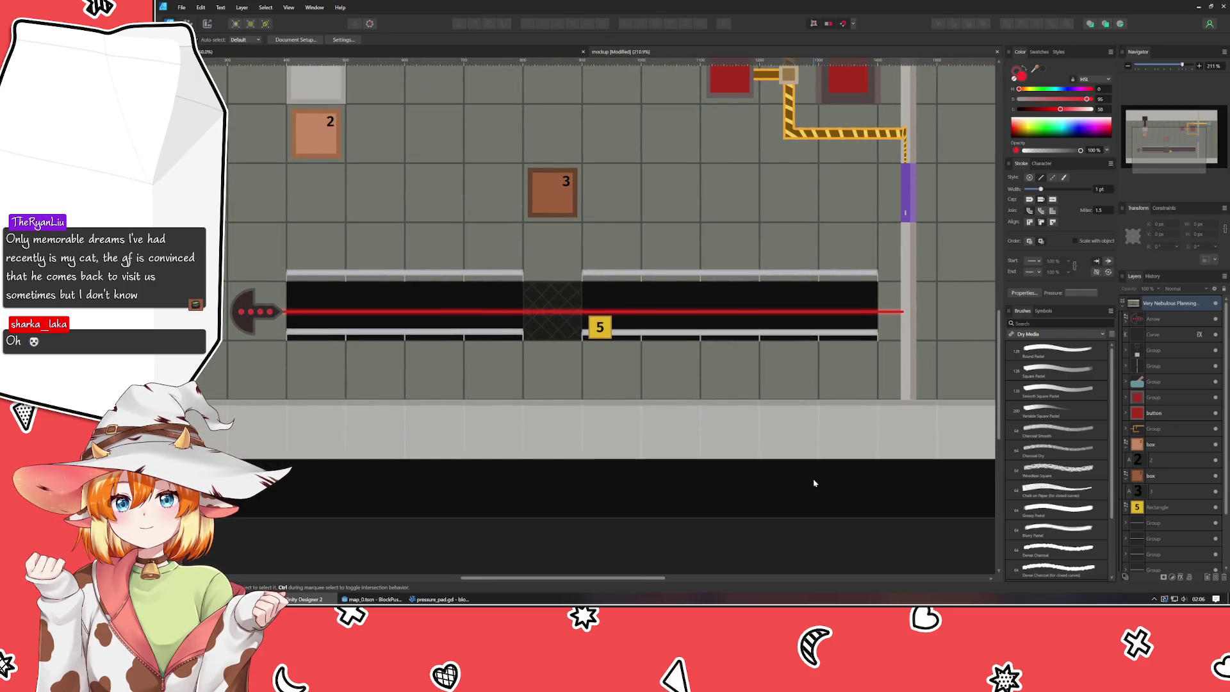
key(ctrl+s)
- Zoom out on the mockup and bring up the gameplan.png sketch in Photos
scroll(680, 312, down, 3)
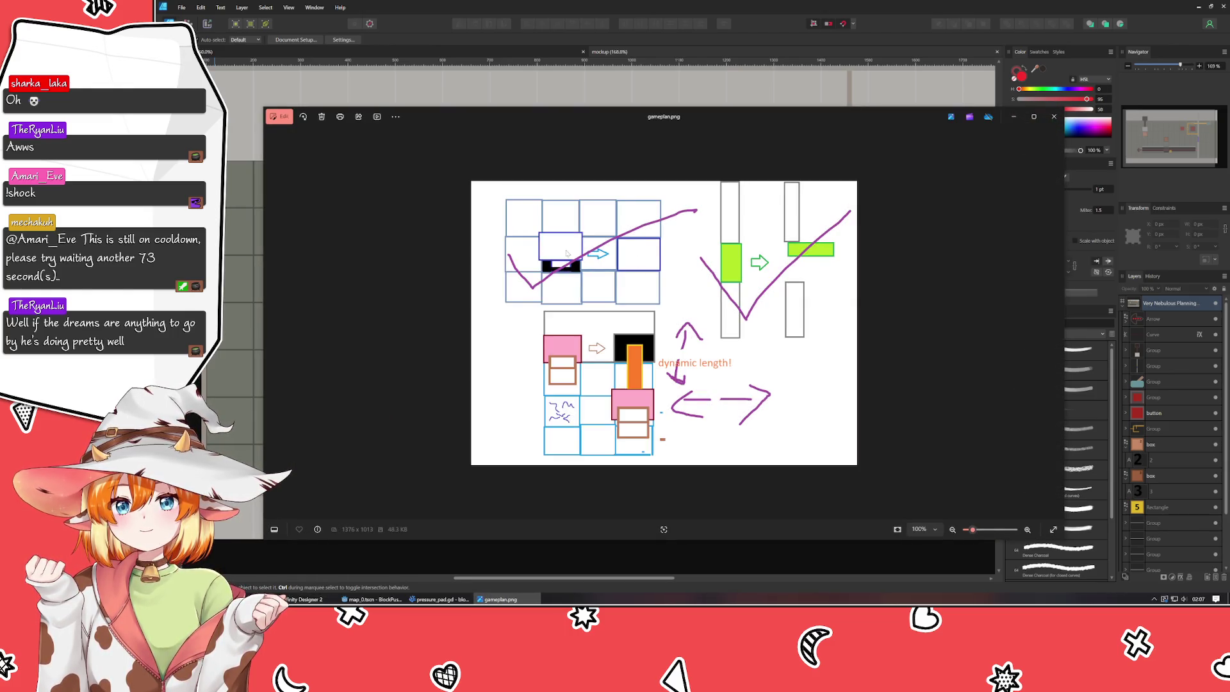
- Minimise the Photos window showing gameplan.png
click(1013, 116)
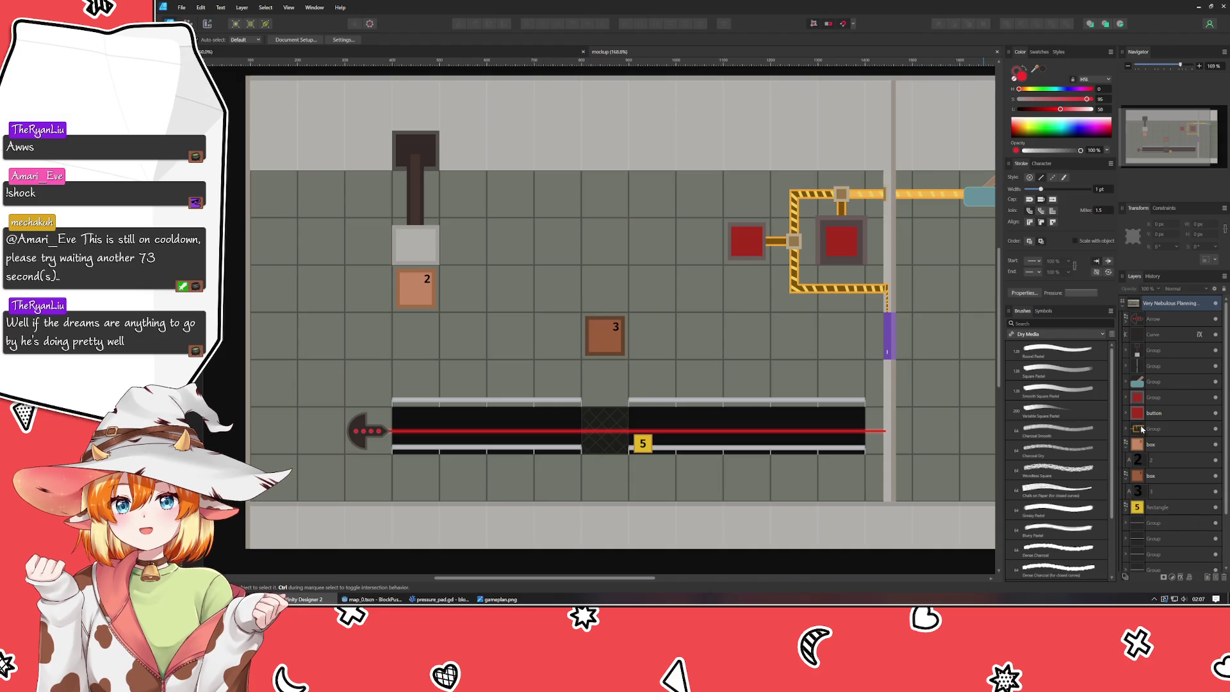
- Move the 2 label inside its crate and group the four laser-track pieces
mouse_move(1130, 458)
mouse_down()
mouse_move(1131, 446)
mouse_move(1130, 460)
mouse_up()
click(1177, 494)
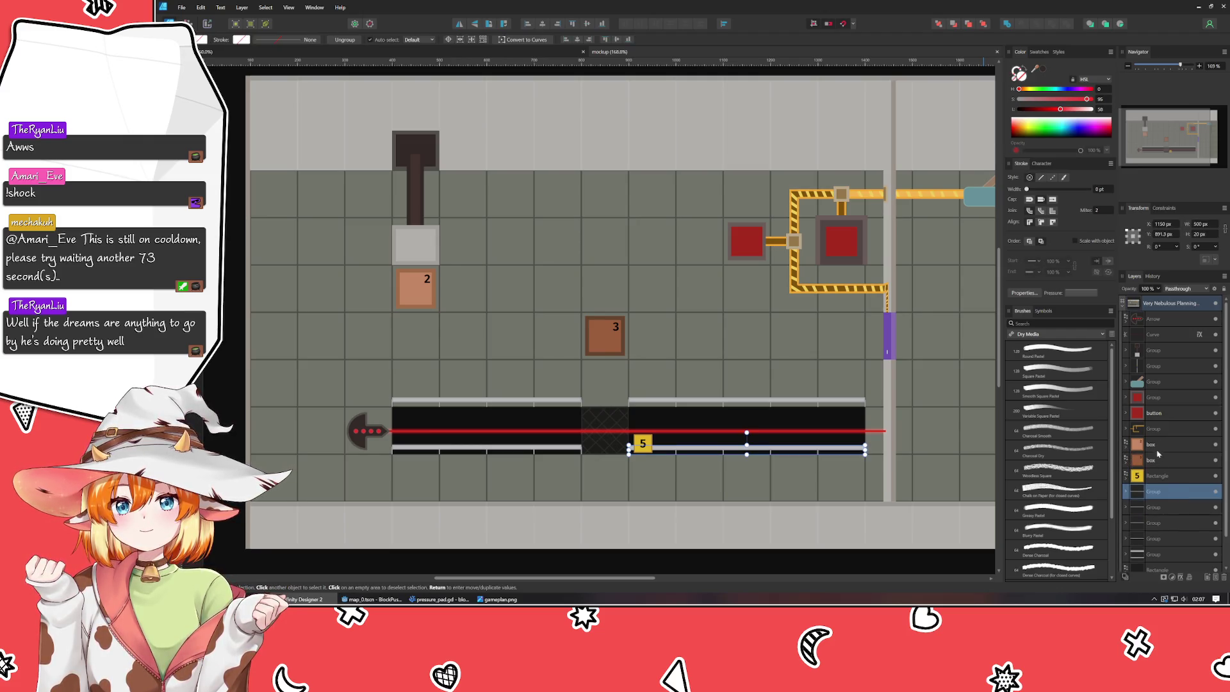
scroll(1165, 490, down, 2)
shift+click(1164, 510)
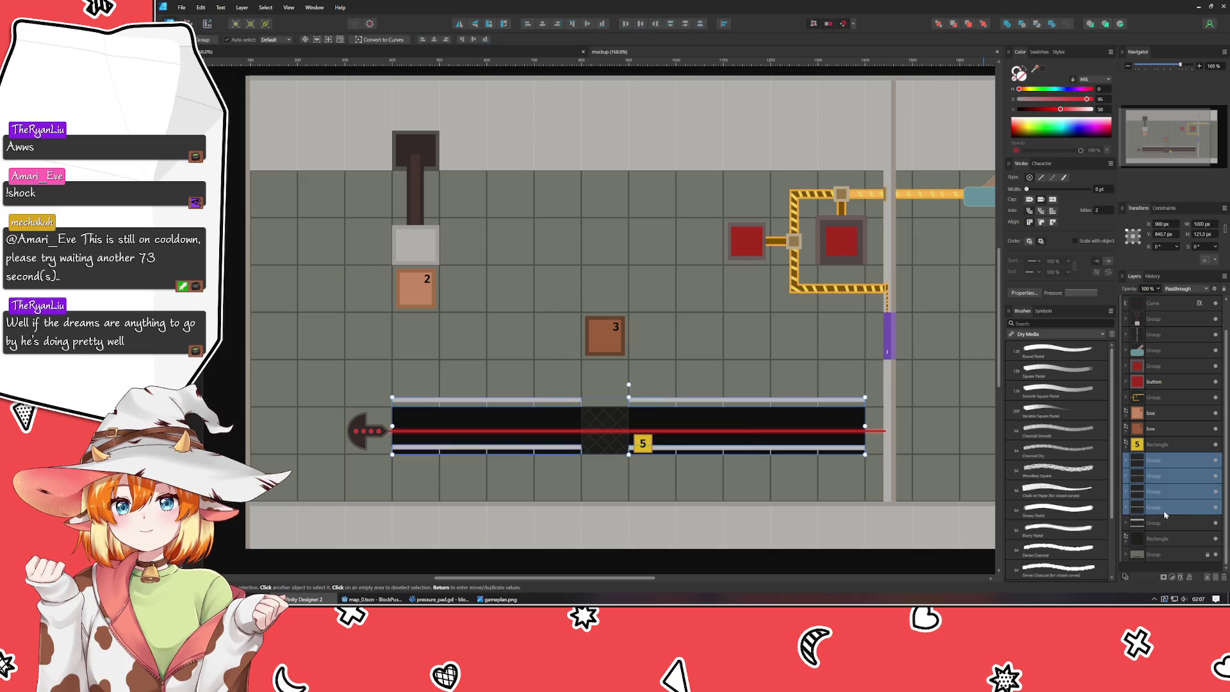
key(ctrl+g)
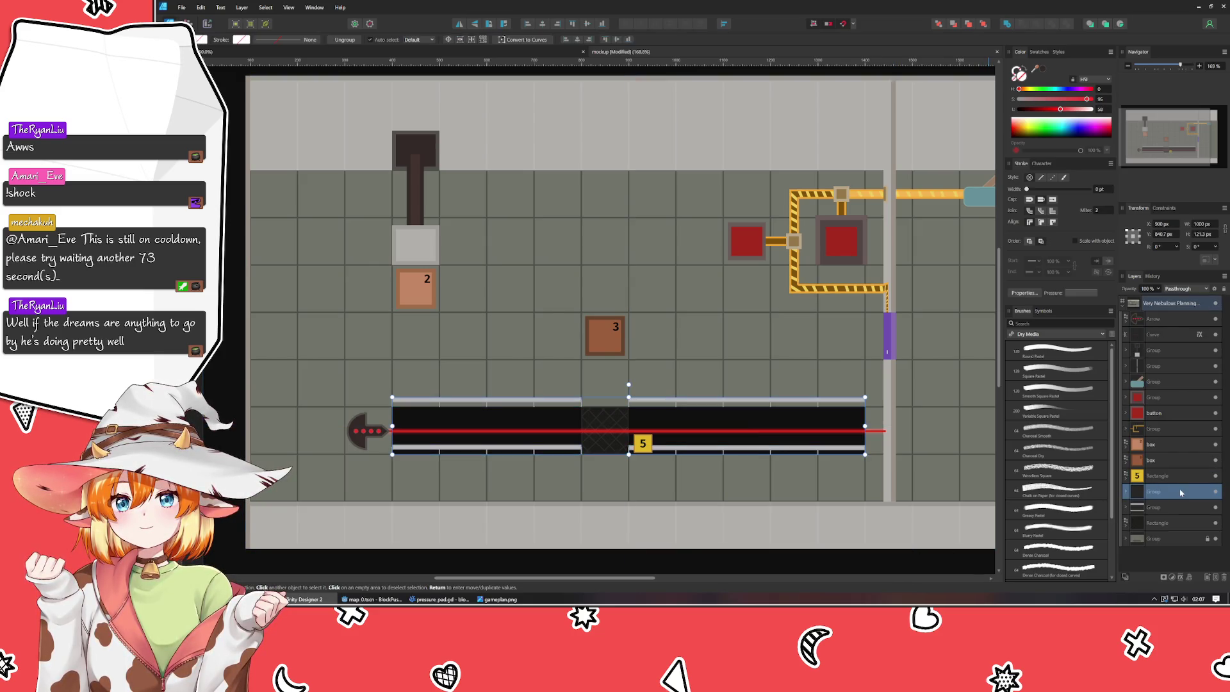
- Move the yellow 5 marker rectangle into a group and clear the selection
click(1161, 481)
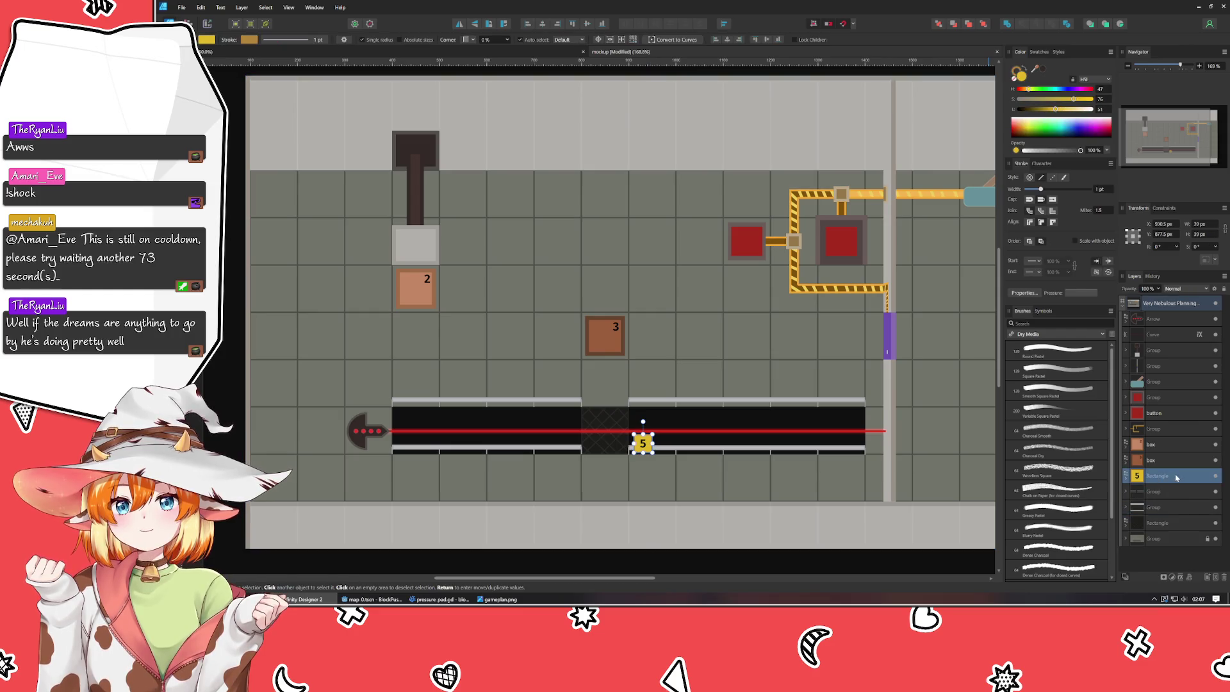
drag(1176, 477, 1169, 536)
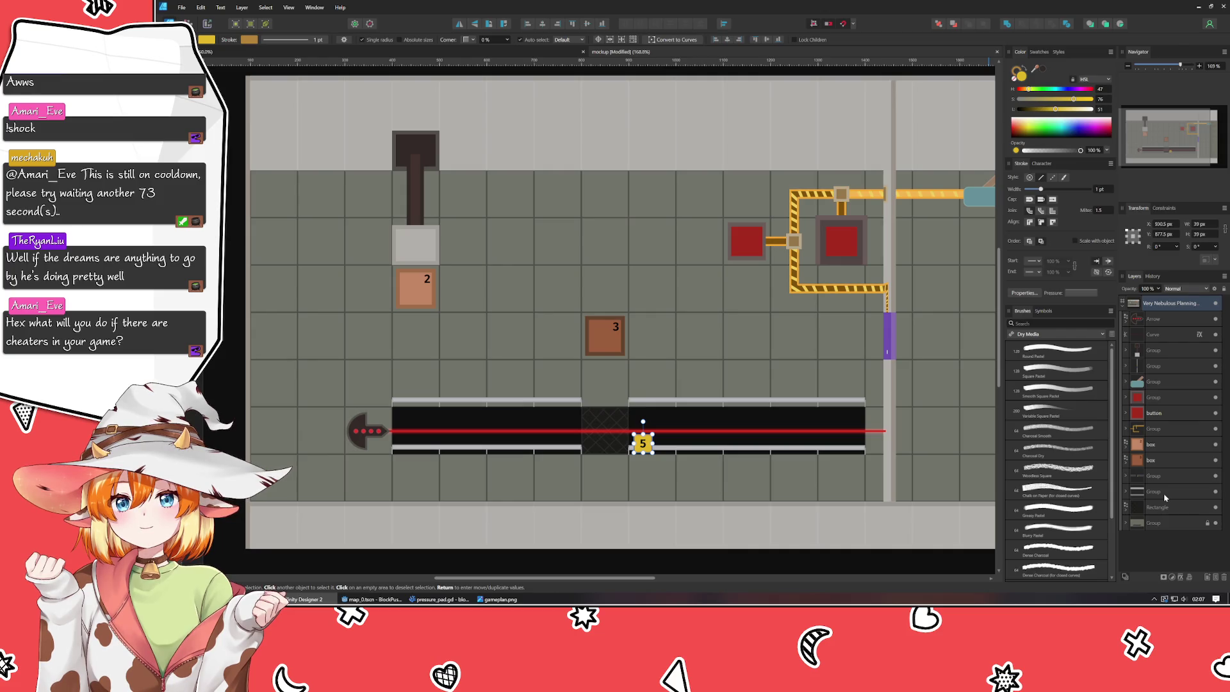
key(ctrl+d)
- Save the mockup with the grouped laser track using Ctrl+S
scroll(694, 475, down, 3)
scroll(695, 476, right, 1)
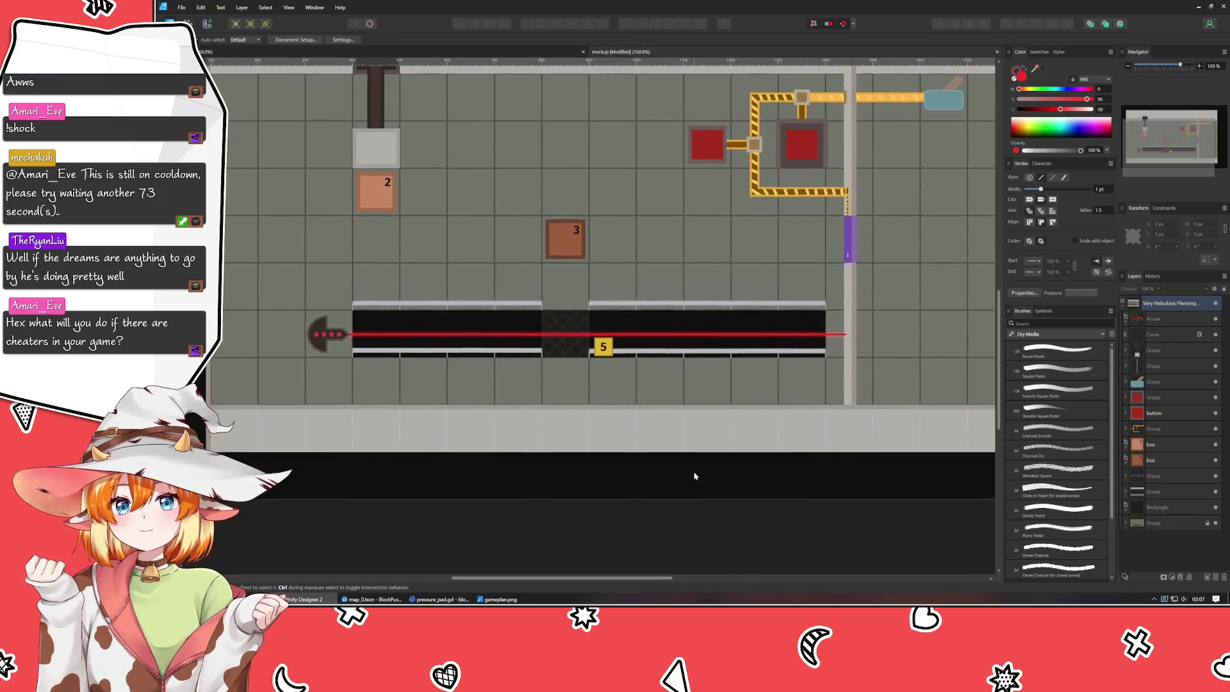
drag(695, 476, 695, 489)
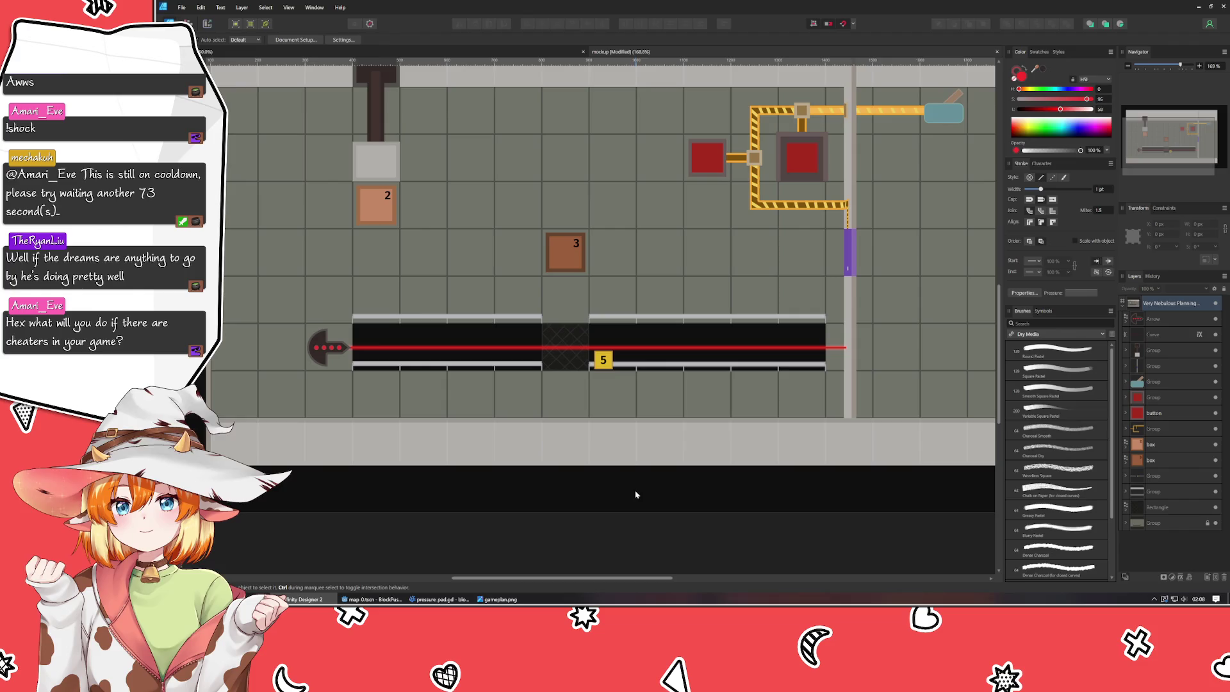
key(ctrl+s)
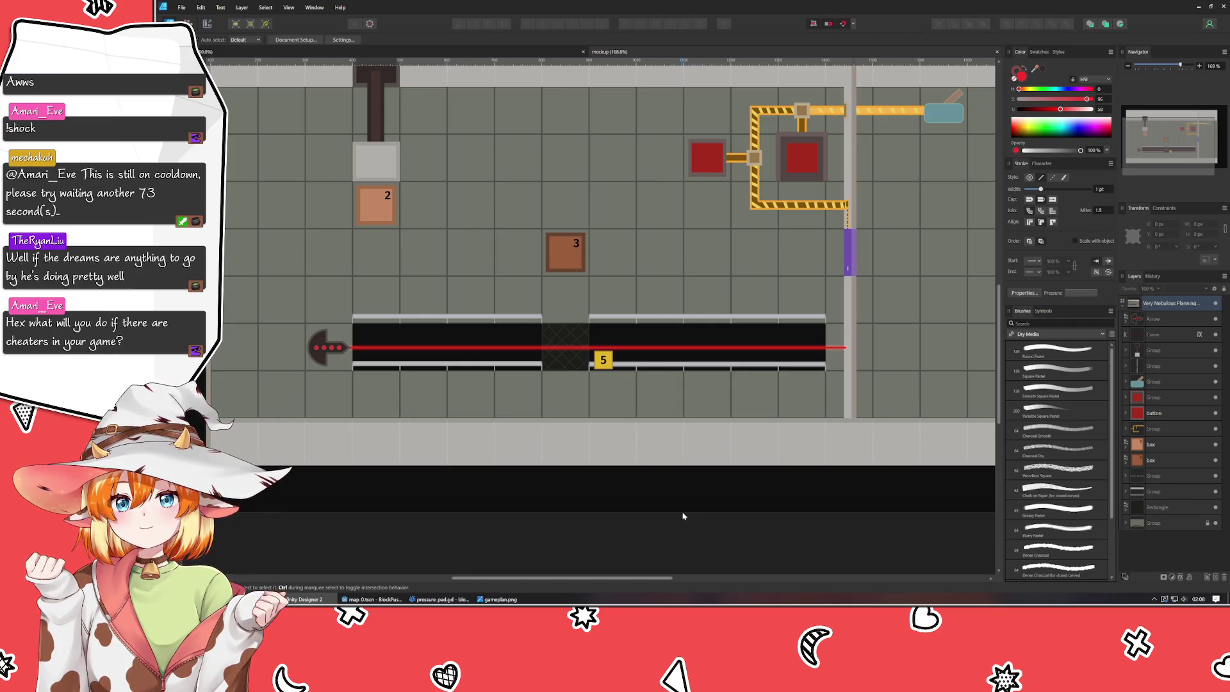
- Copy the dark block from the laser track and paste it onto a floor grid square
click(708, 319)
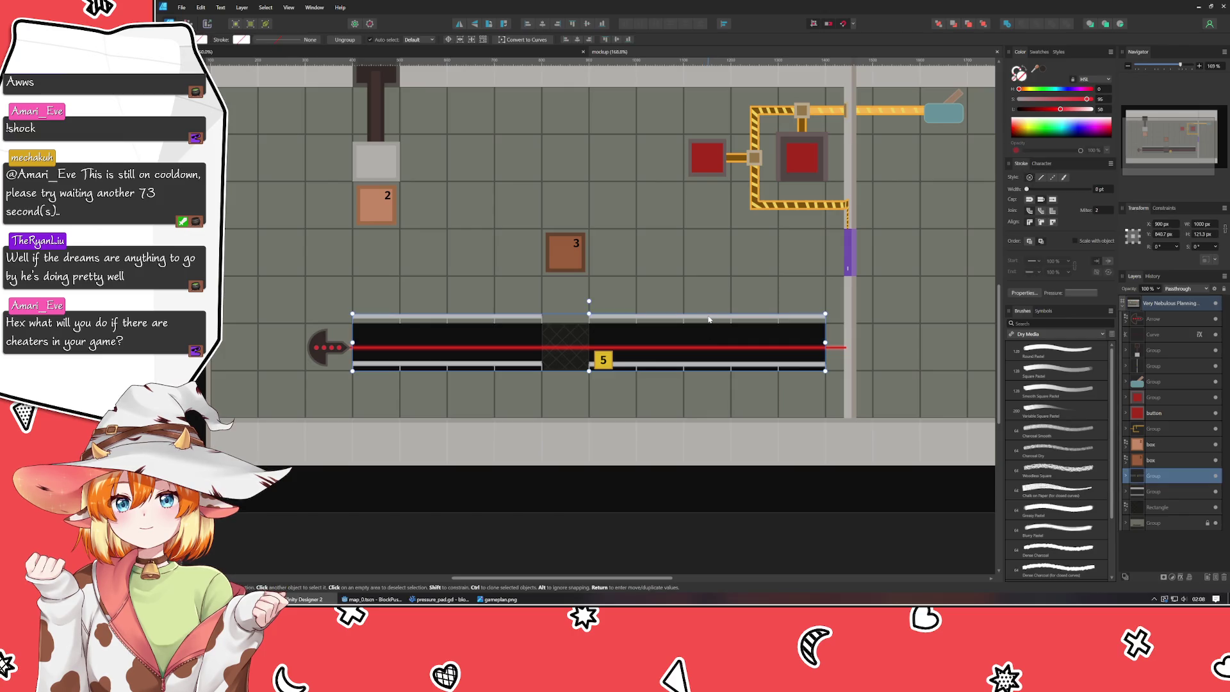
click(1145, 541)
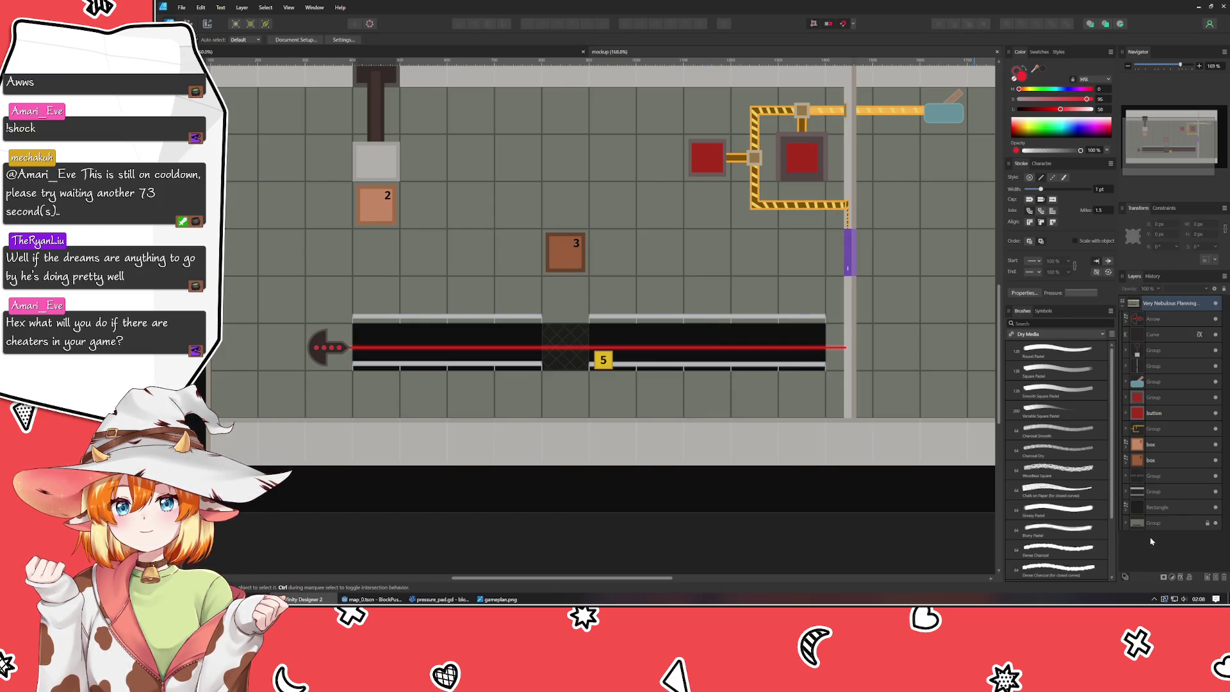
click(1155, 507)
mouse_move(496, 578)
mouse_down()
mouse_move(693, 579)
mouse_move(443, 578)
mouse_move(470, 578)
mouse_up()
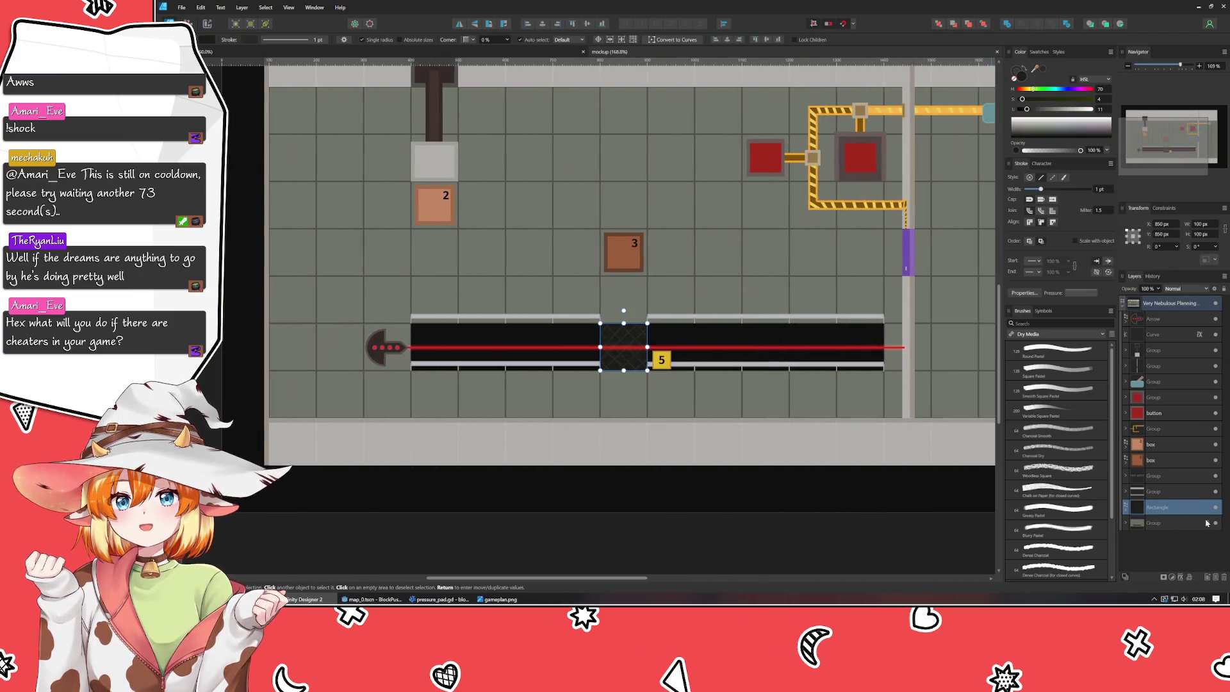
click(595, 183)
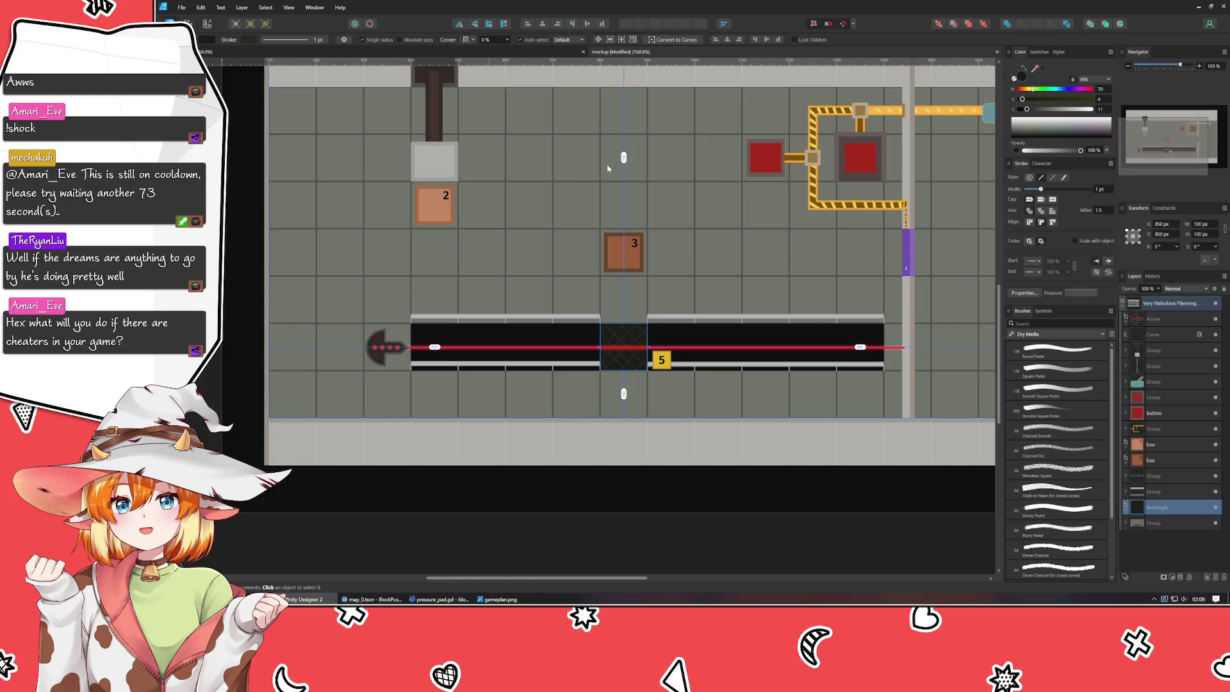
key(ctrl+v)
- Cover the pasted block with a grey tile, then nudge the tile up 30 px to expose a dark gap
scroll(607, 256, up, 2)
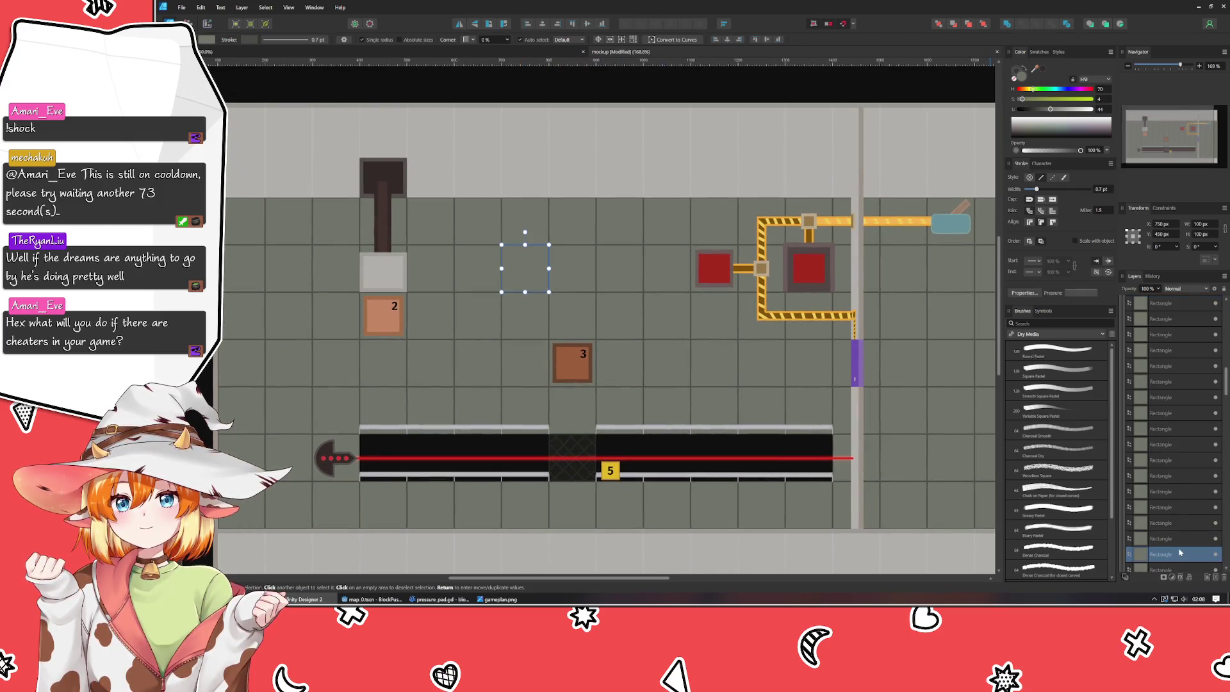
click(1175, 453)
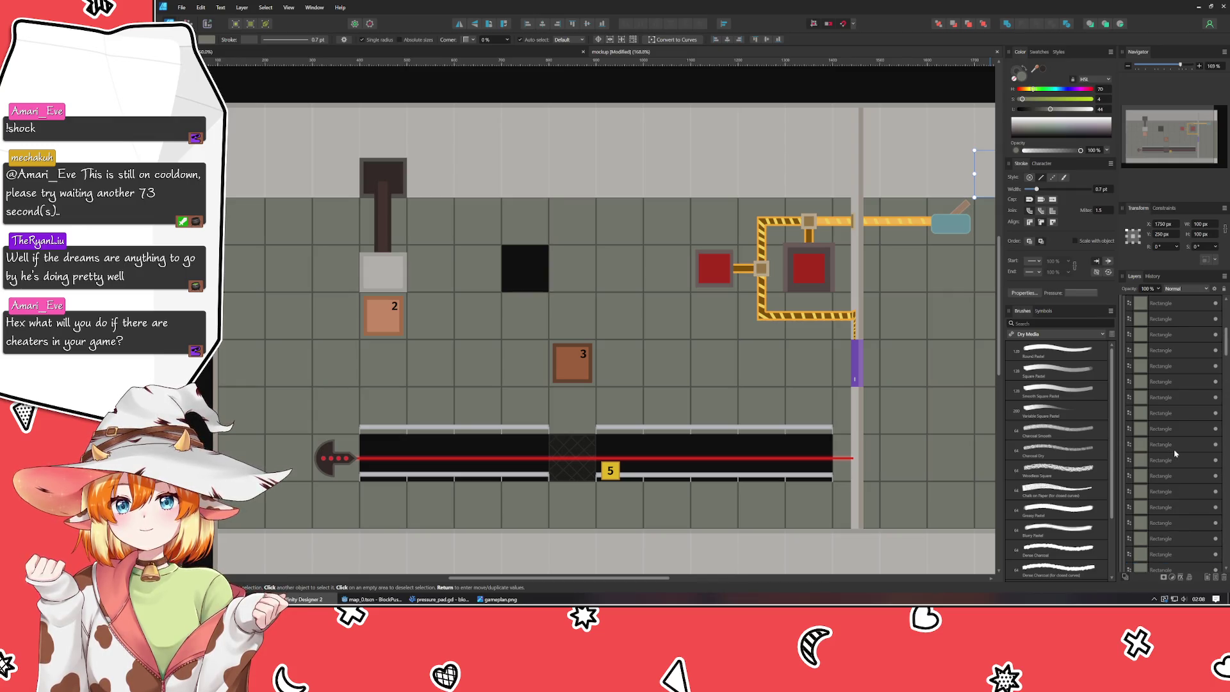
scroll(1175, 453, up, 10)
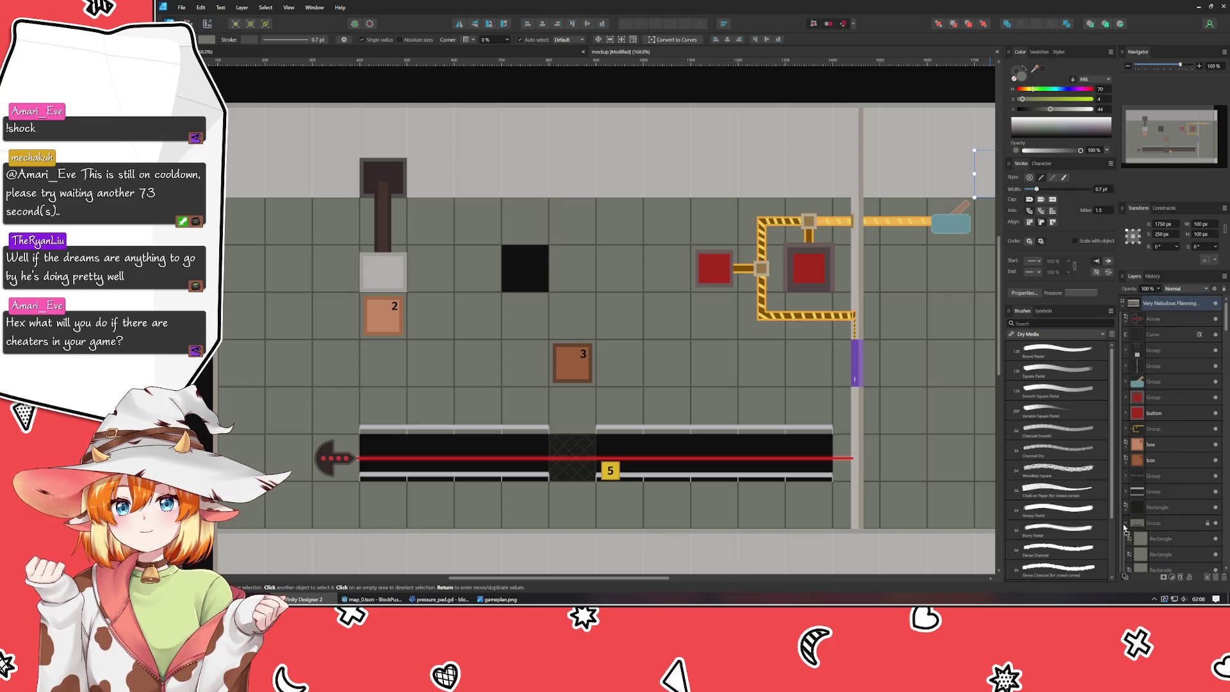
click(1170, 507)
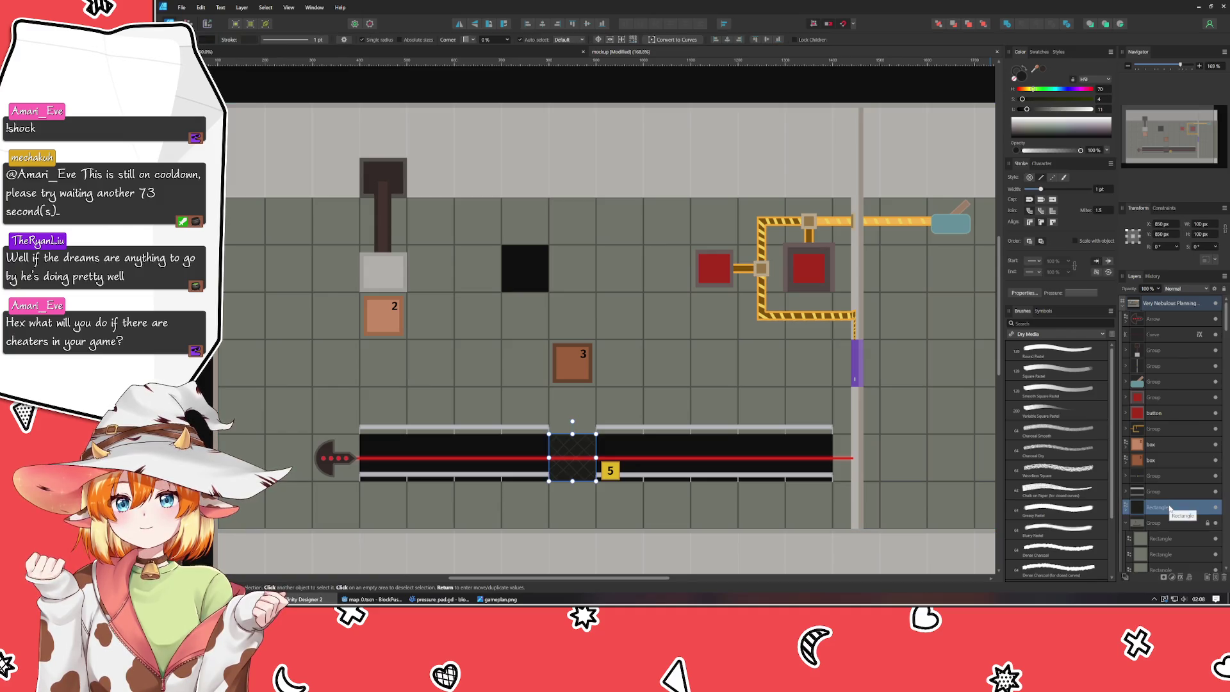
key(ctrl+z)
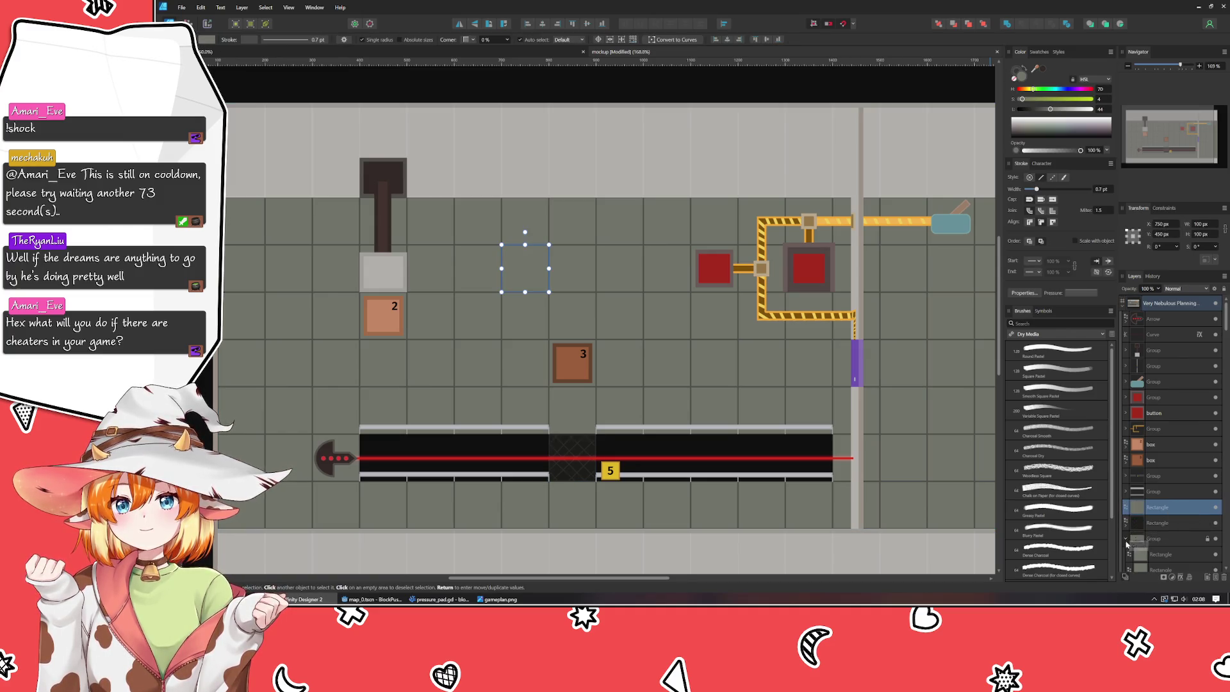
click(1128, 539)
key(shift+Up)
key(shift+Up)
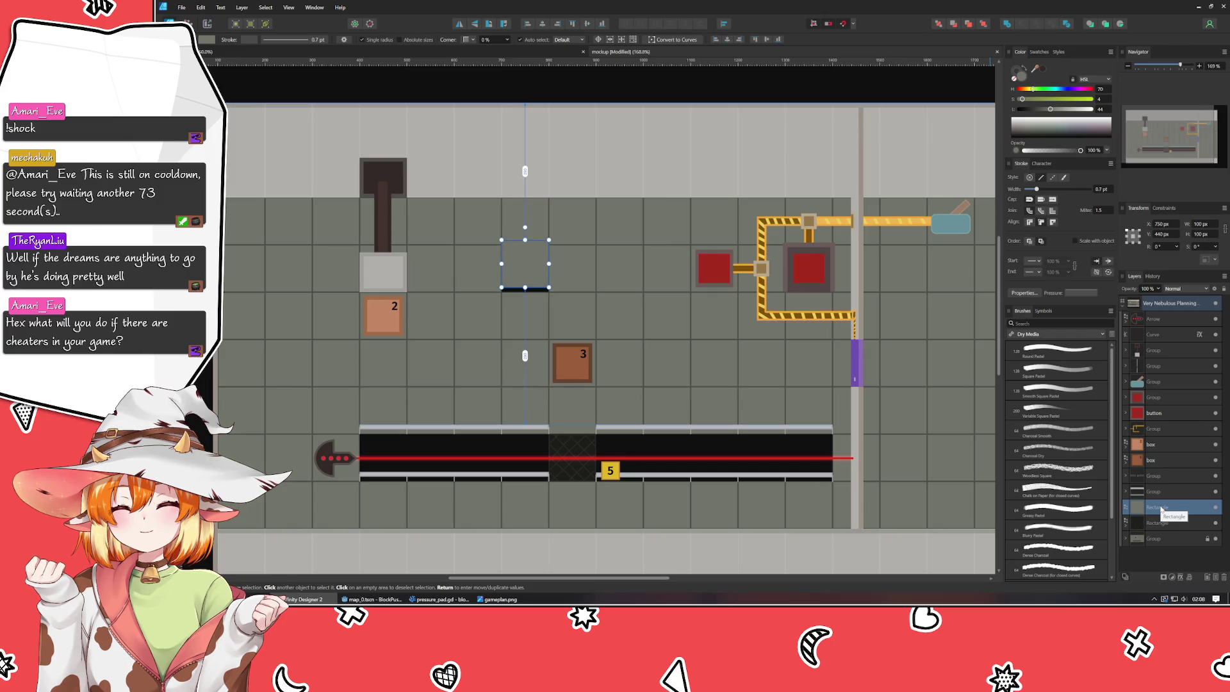
key(shift+Up)
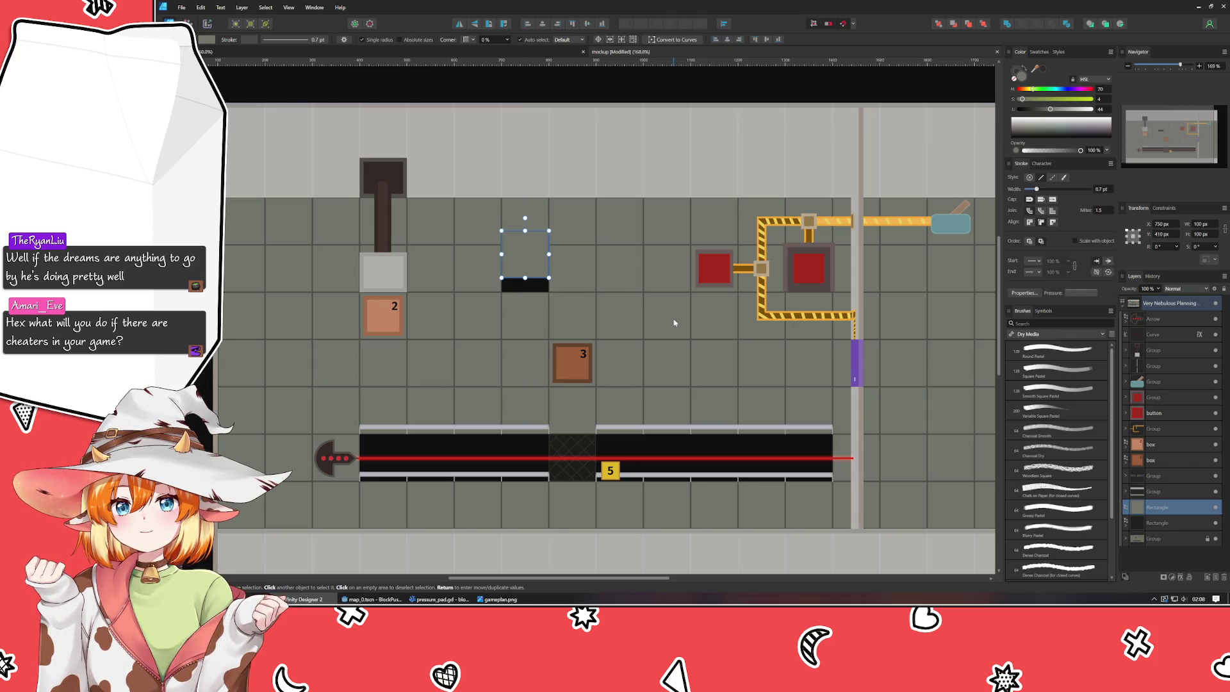
- Duplicate the piston's dark bar, place it over the black block and shorten it to 84 px
scroll(563, 307, up, 5)
drag(564, 307, 906, 465)
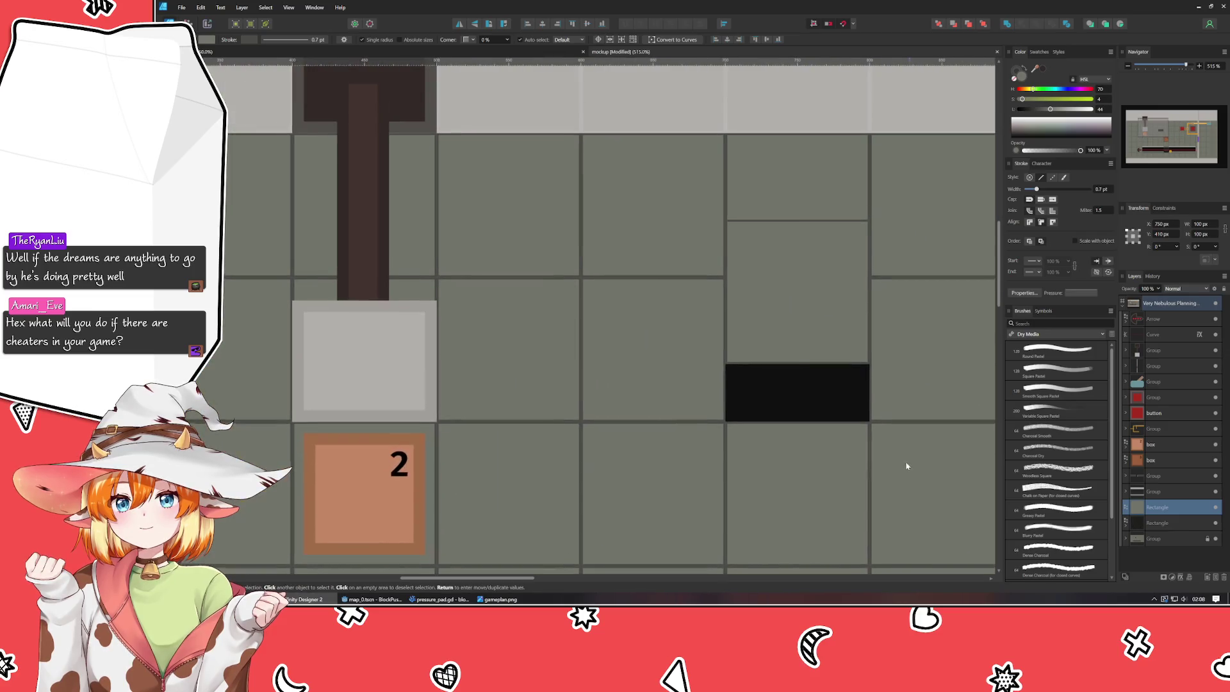
click(352, 241)
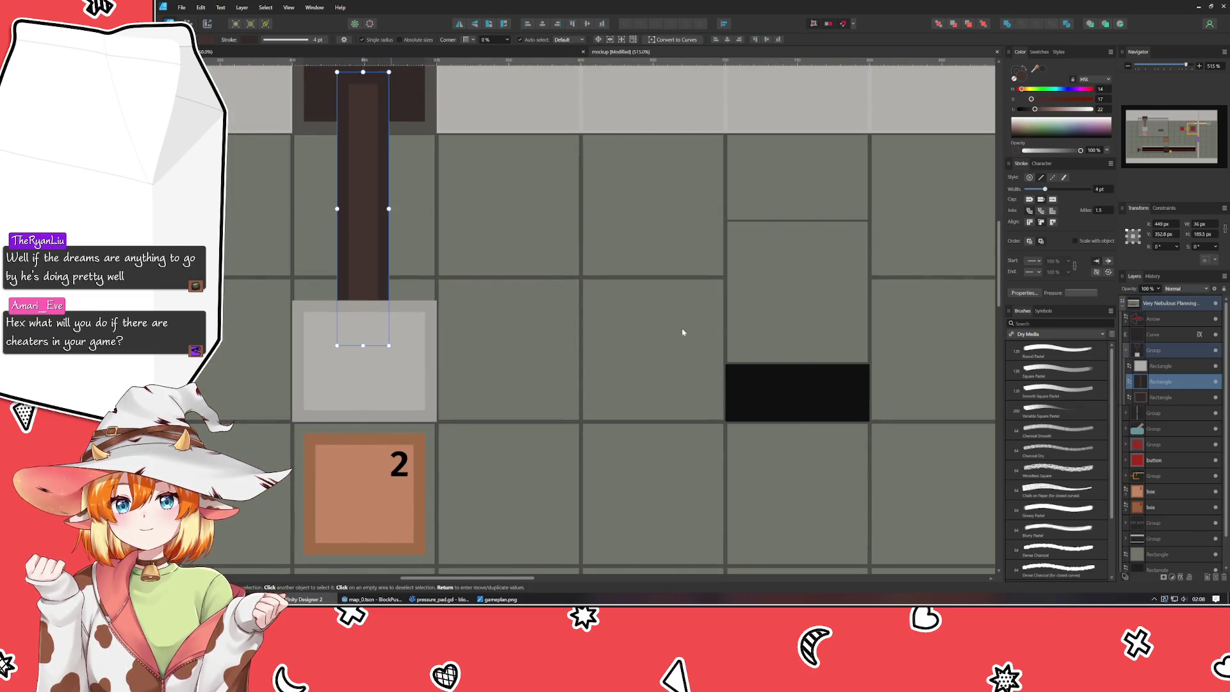
key(ctrl+j)
mouse_move(782, 393)
mouse_down()
mouse_move(846, 413)
mouse_move(796, 307)
mouse_move(631, 343)
mouse_move(639, 322)
mouse_up()
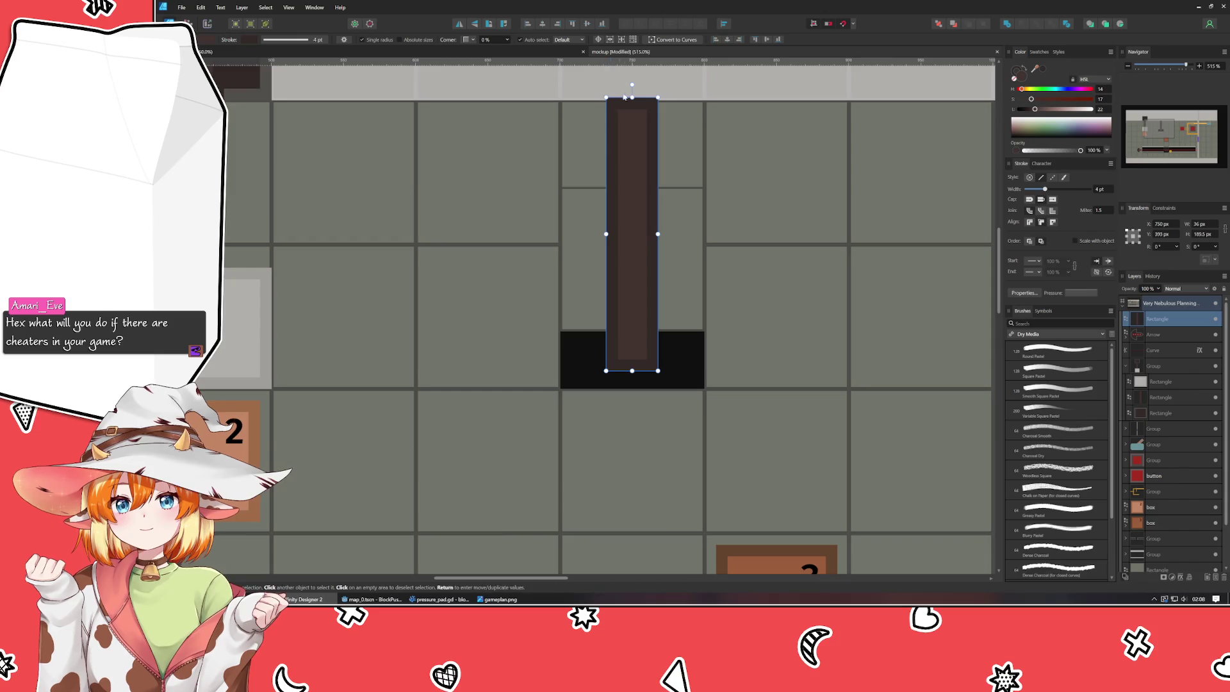
mouse_move(625, 97)
mouse_down()
mouse_move(632, 274)
mouse_move(632, 250)
mouse_up()
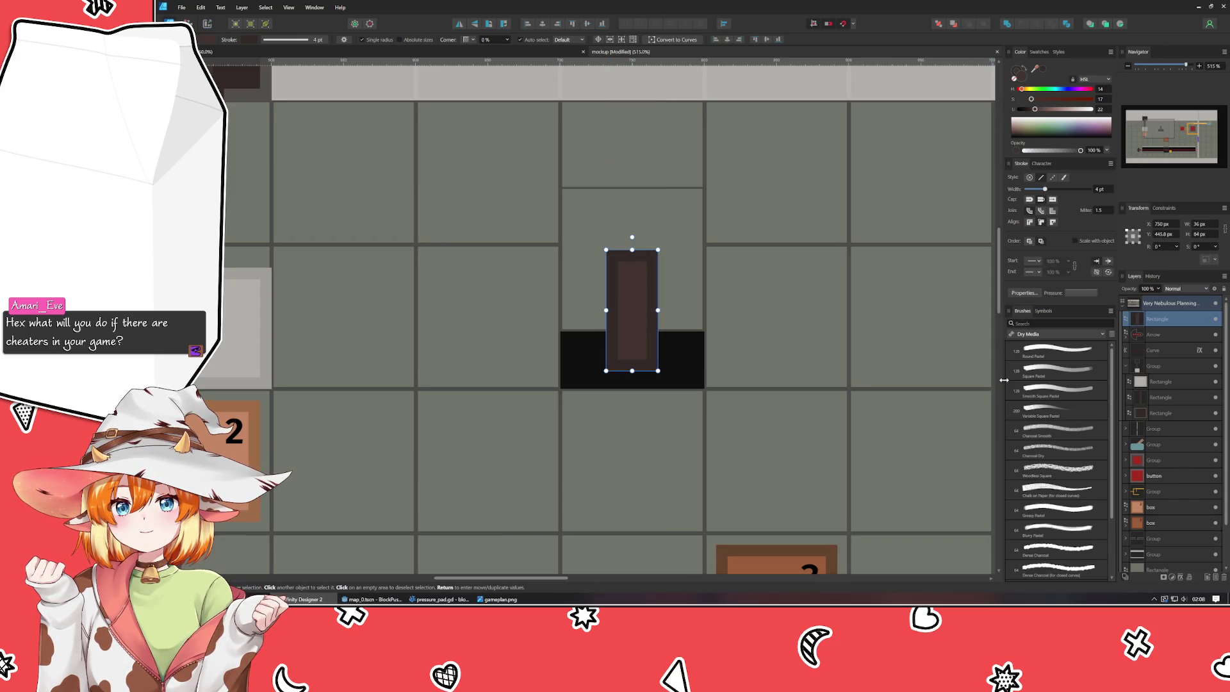
- Send the short bar copy behind the grey tile in Layers and move both near the boxes
mouse_move(1167, 322)
mouse_down()
mouse_move(1166, 518)
mouse_move(1166, 436)
mouse_up()
click(1167, 381)
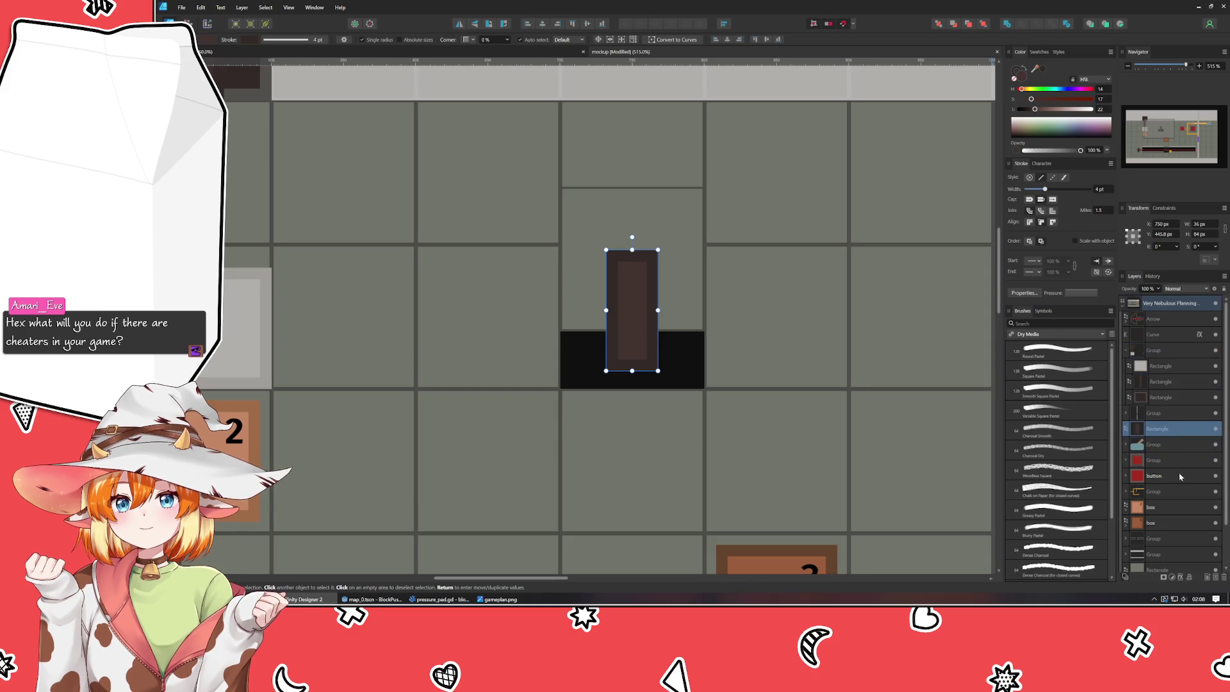
scroll(1150, 478, down, 1)
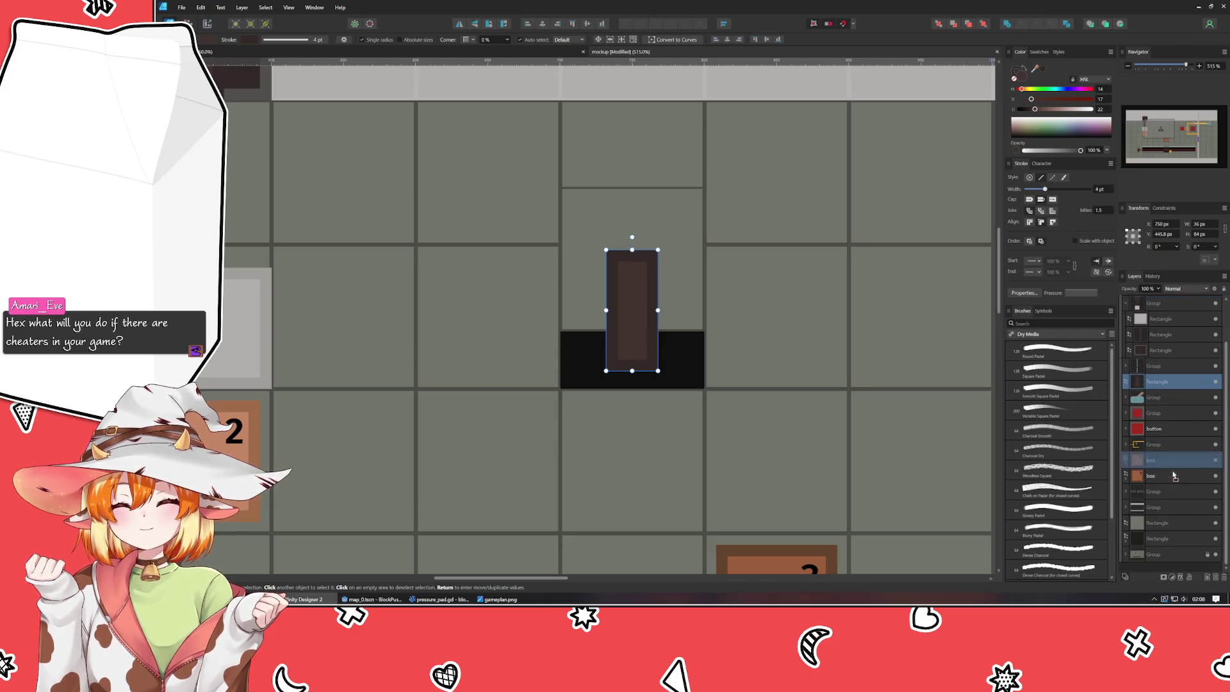
drag(1166, 532, 1166, 530)
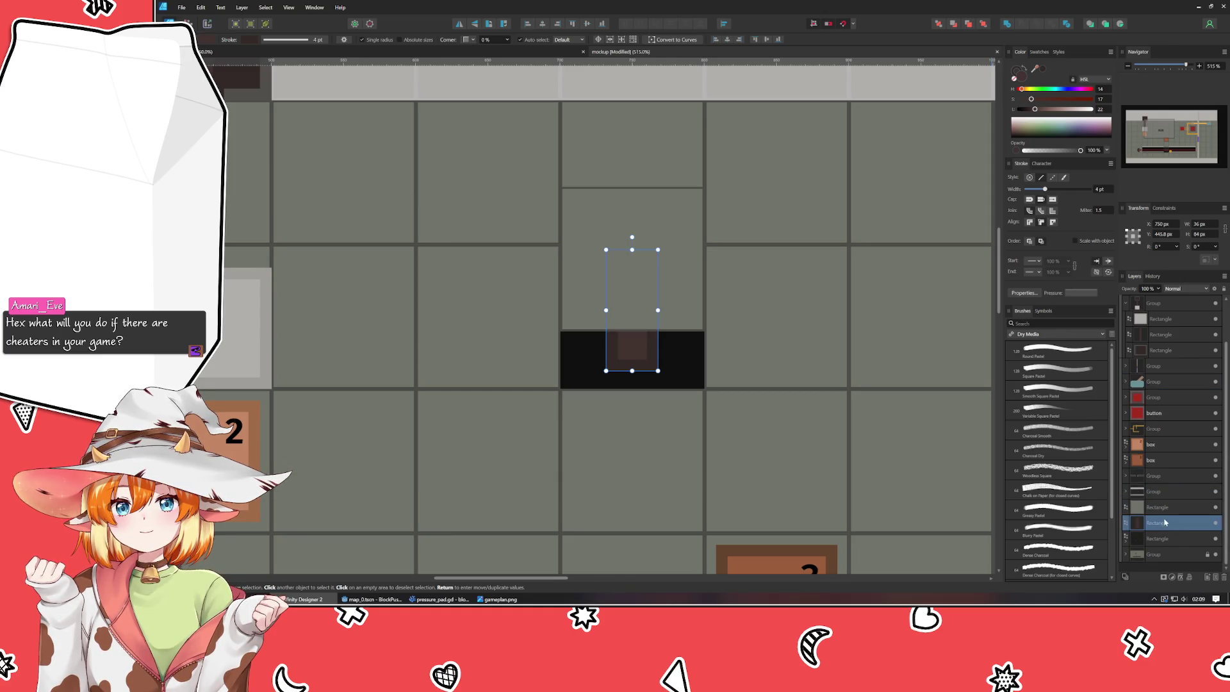
shift+click(1163, 506)
drag(1184, 378, 1177, 442)
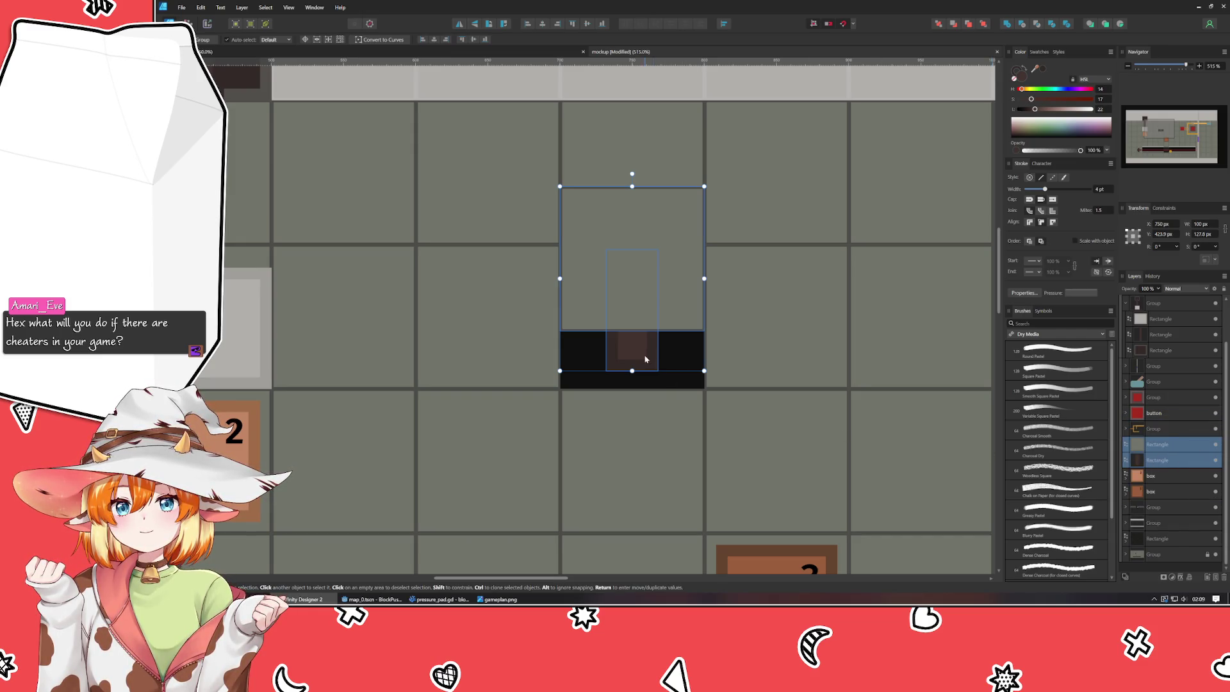
click(687, 387)
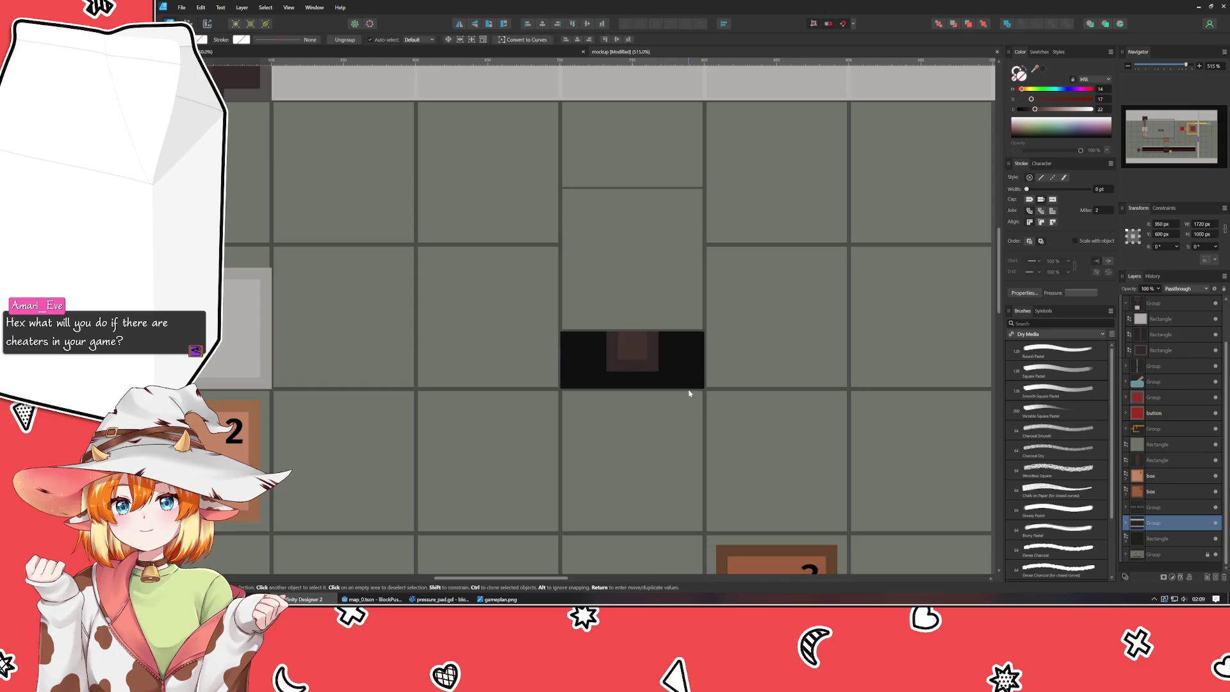
- Duplicate the tile above the black block one cell down and give it a dark brown fill
click(613, 313)
key(ctrl+j)
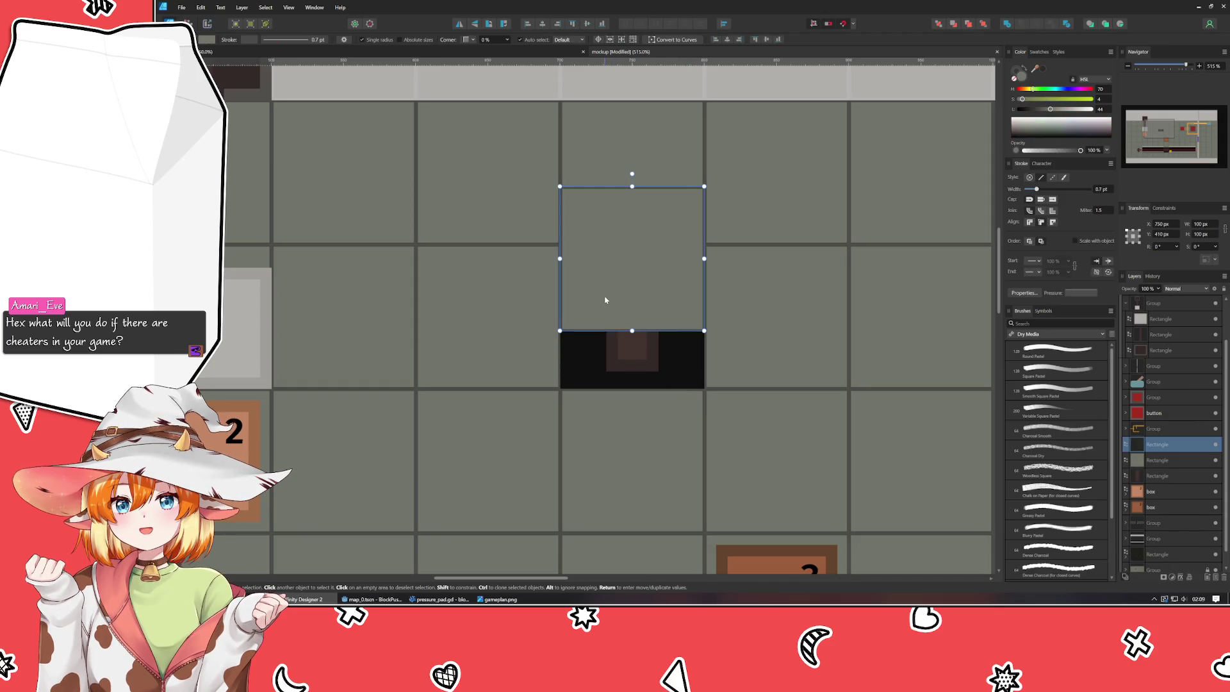
key(shift+Down)
key(shift+Down)
key(shift+Down)
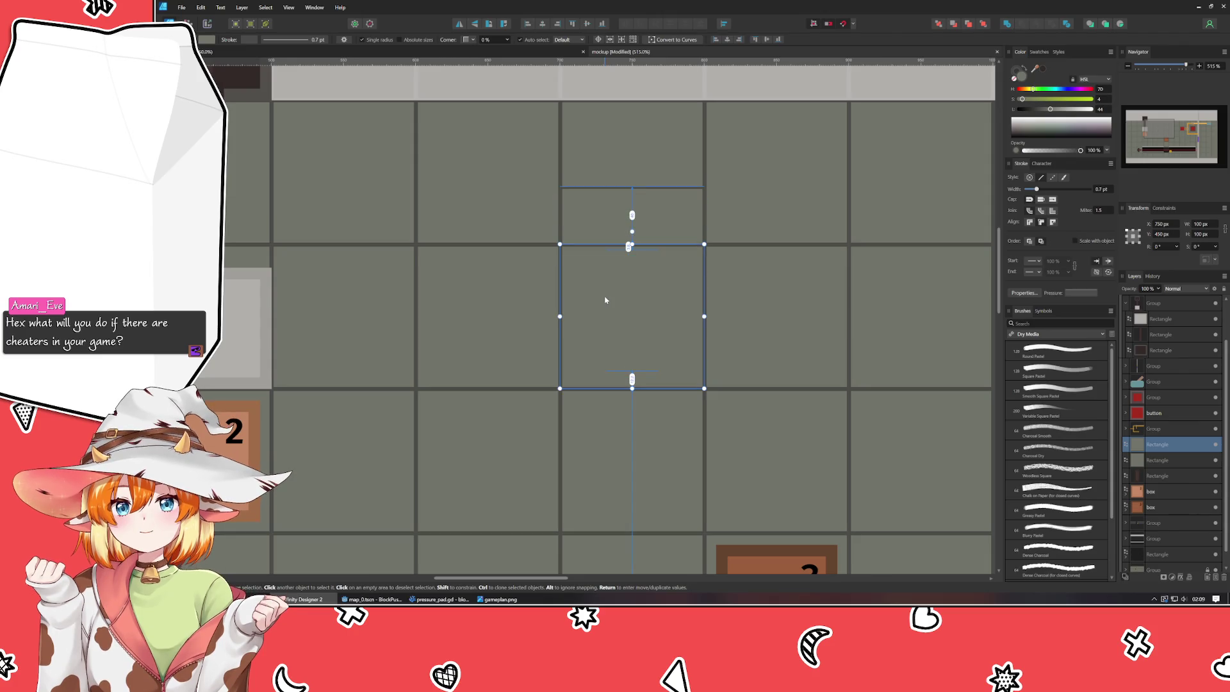
scroll(884, 280, up, 2)
scroll(884, 280, left, 2)
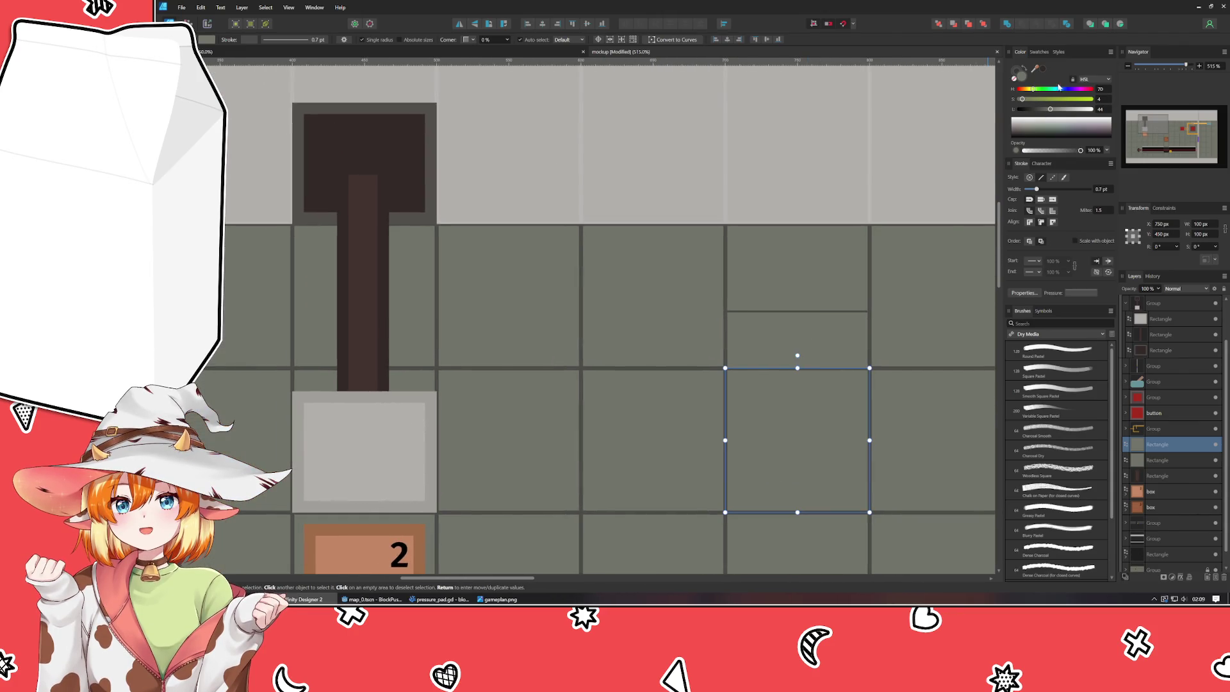
mouse_move(1034, 68)
mouse_down()
mouse_move(967, 90)
mouse_move(316, 124)
mouse_move(369, 160)
mouse_up()
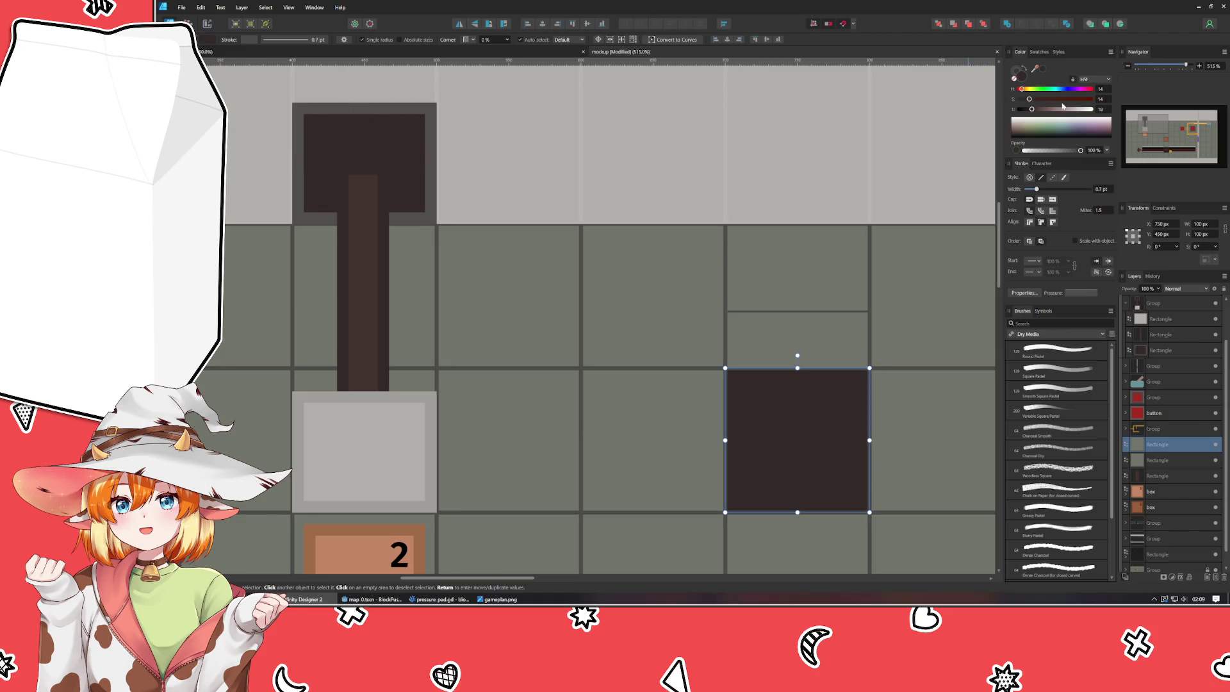
- Give the dark square a 3 pt grey outline and stack it below the tile above
key(ctrl+d)
mouse_move(1034, 68)
mouse_down()
mouse_move(459, 129)
mouse_move(404, 105)
mouse_up()
click(1099, 188)
text(3)
key(Return)
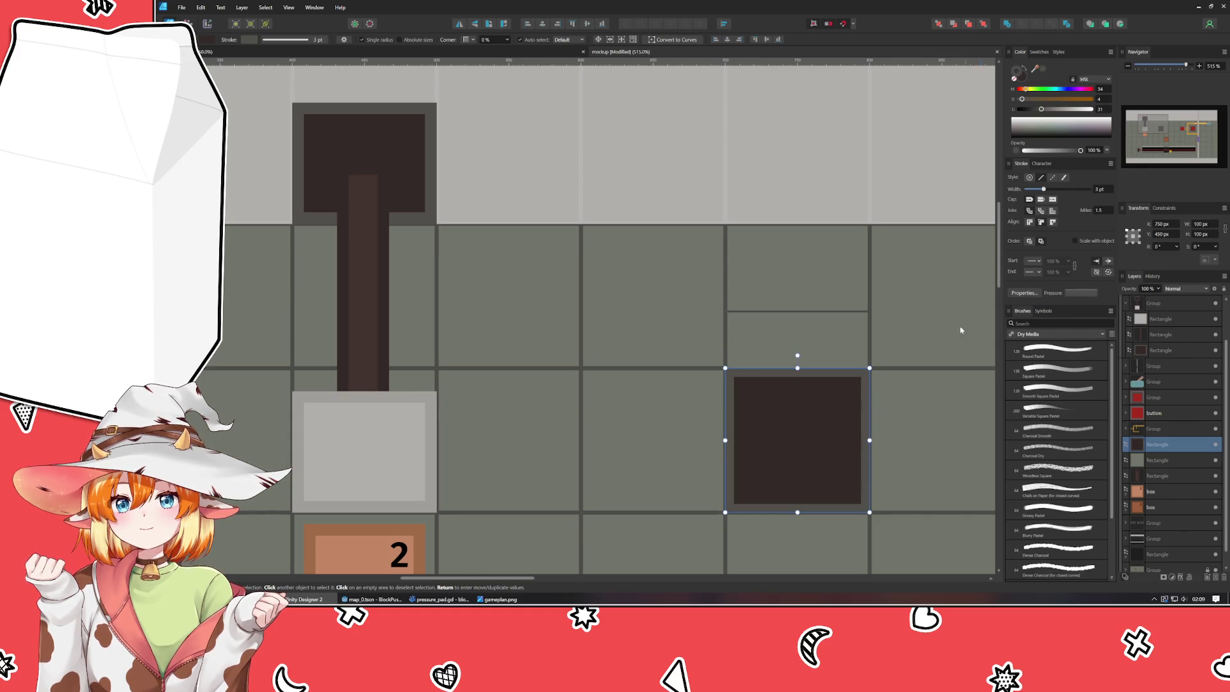
drag(960, 330, 786, 257)
drag(1156, 446, 1158, 485)
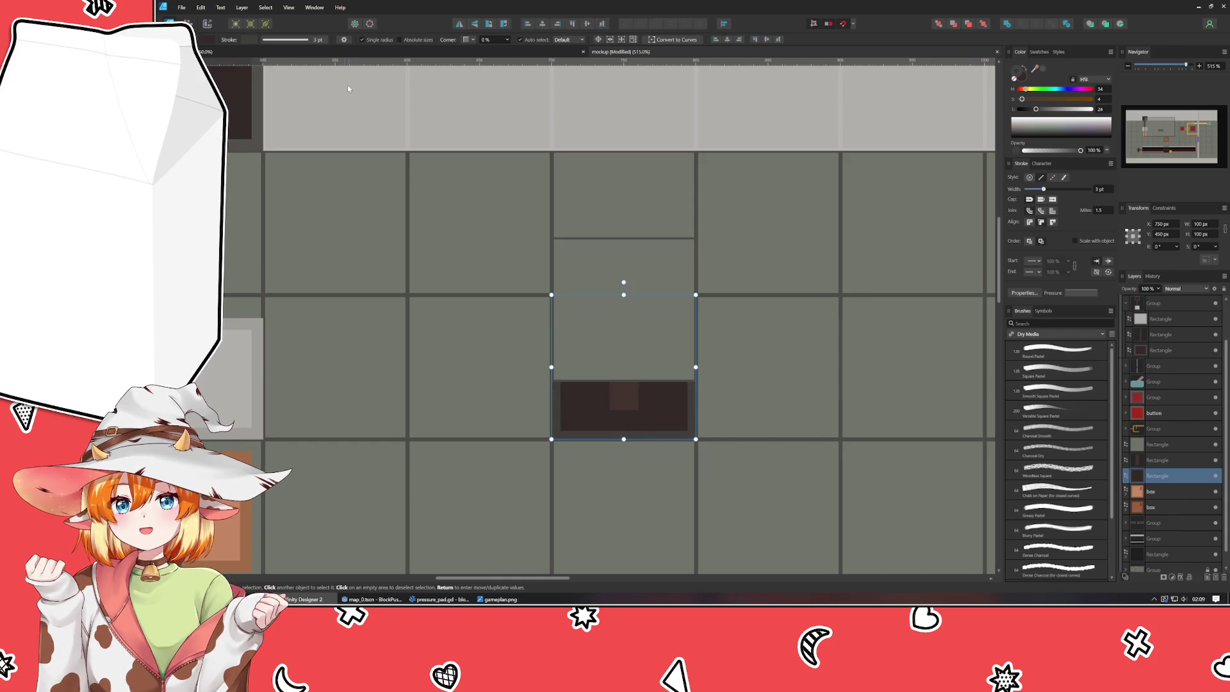
- Lower the recessed square's fill lightness to a near-black brown
click(237, 127)
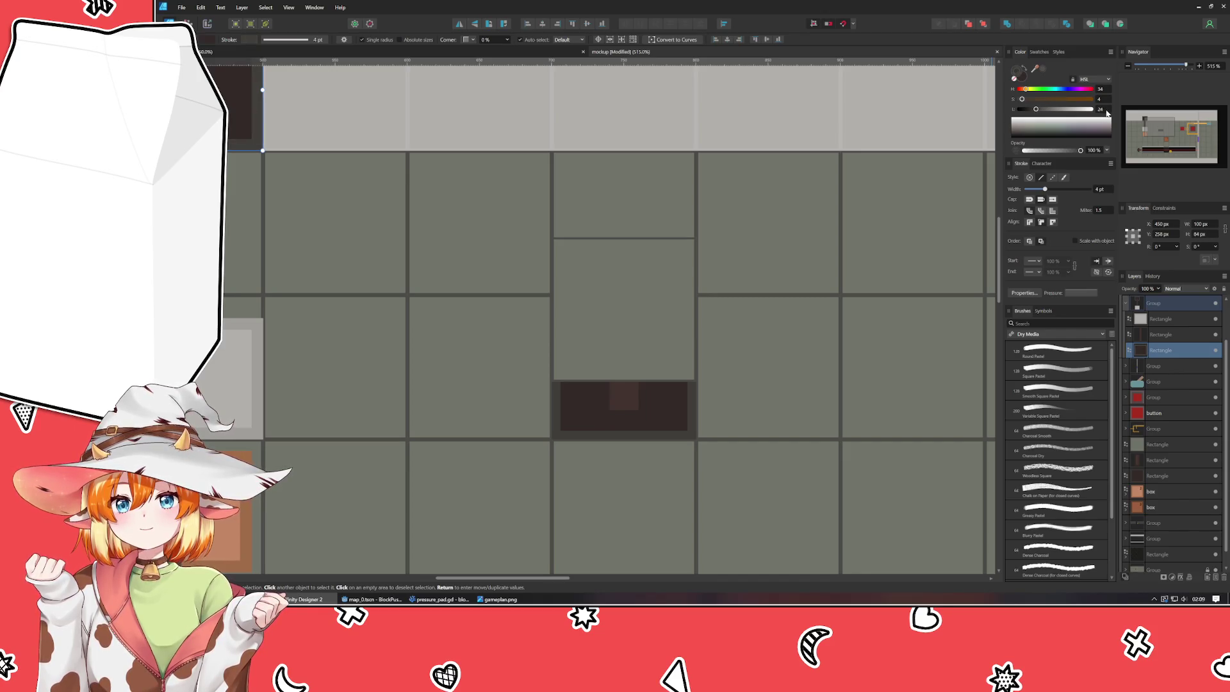
click(675, 417)
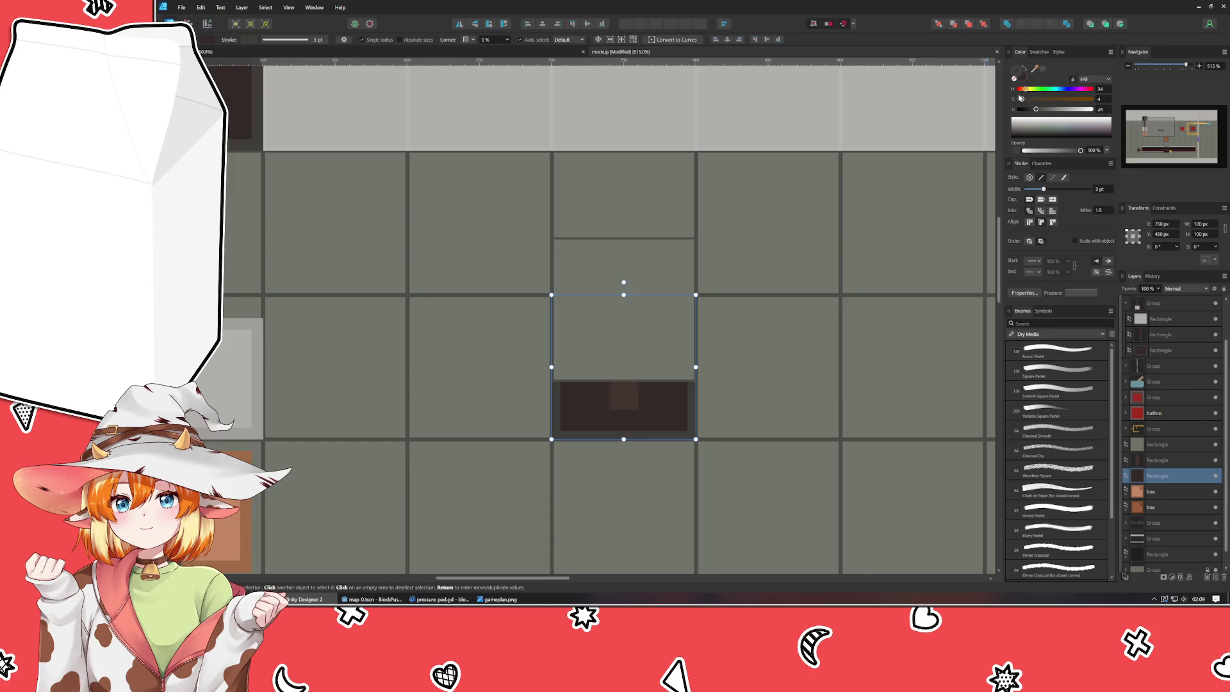
click(1022, 117)
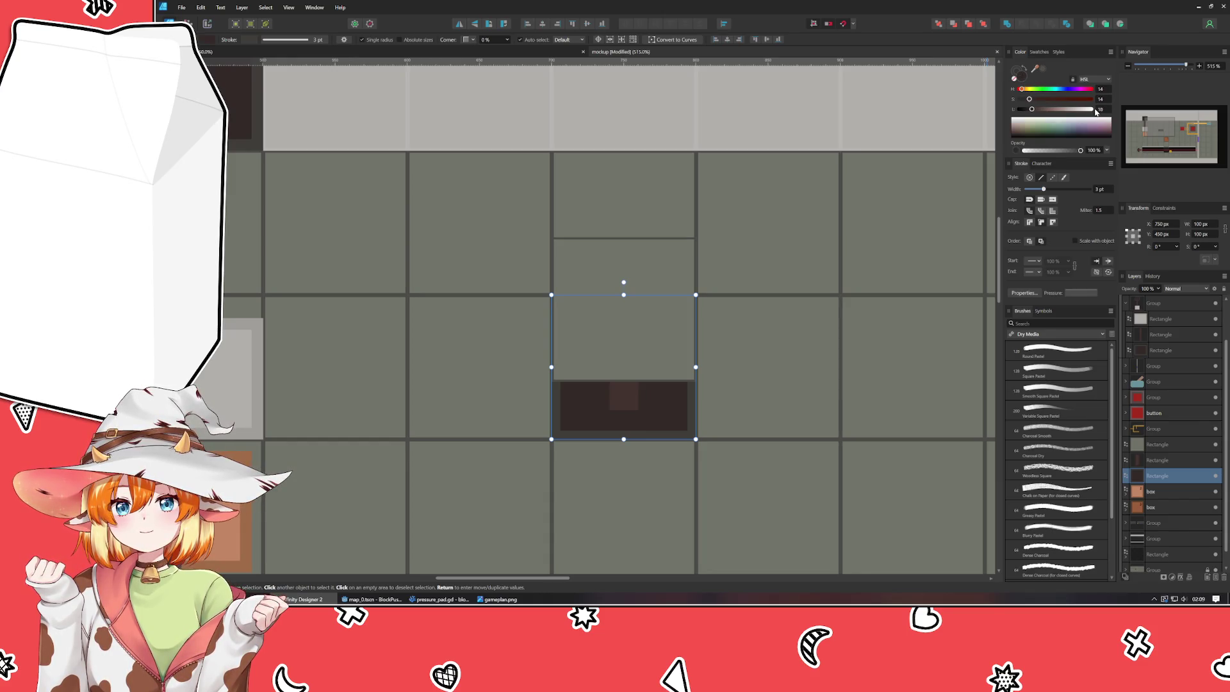
click(1023, 118)
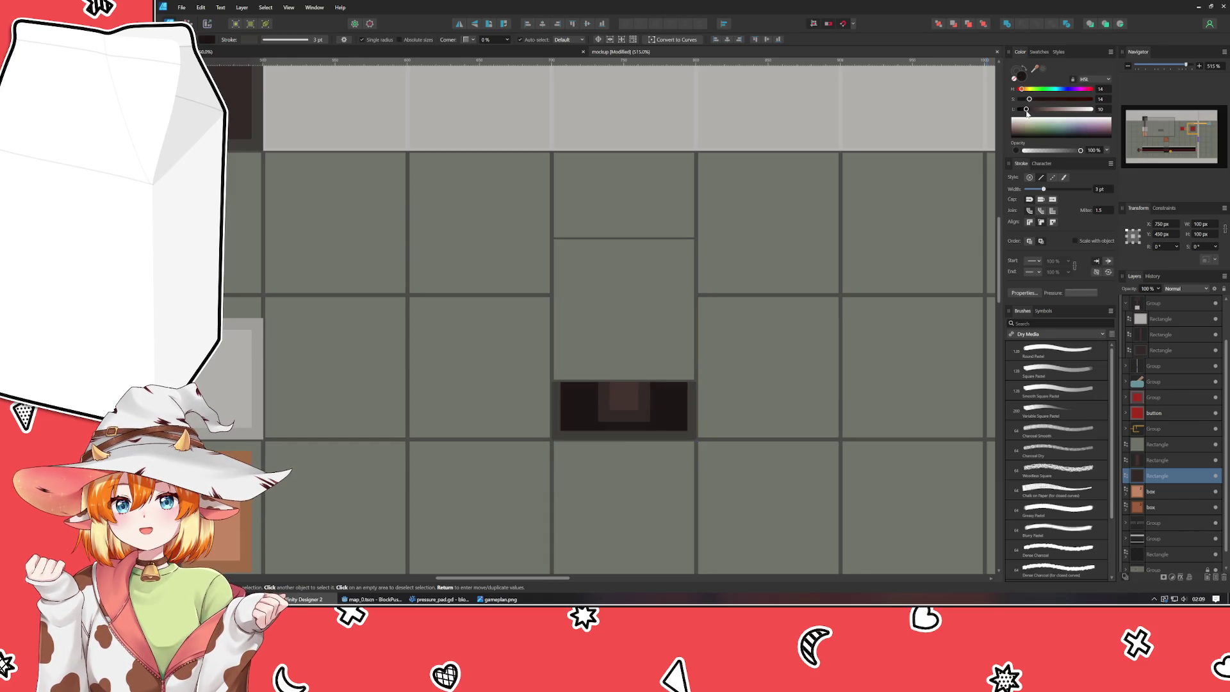
- Darken the fill of the bar end showing inside the recess
click(624, 404)
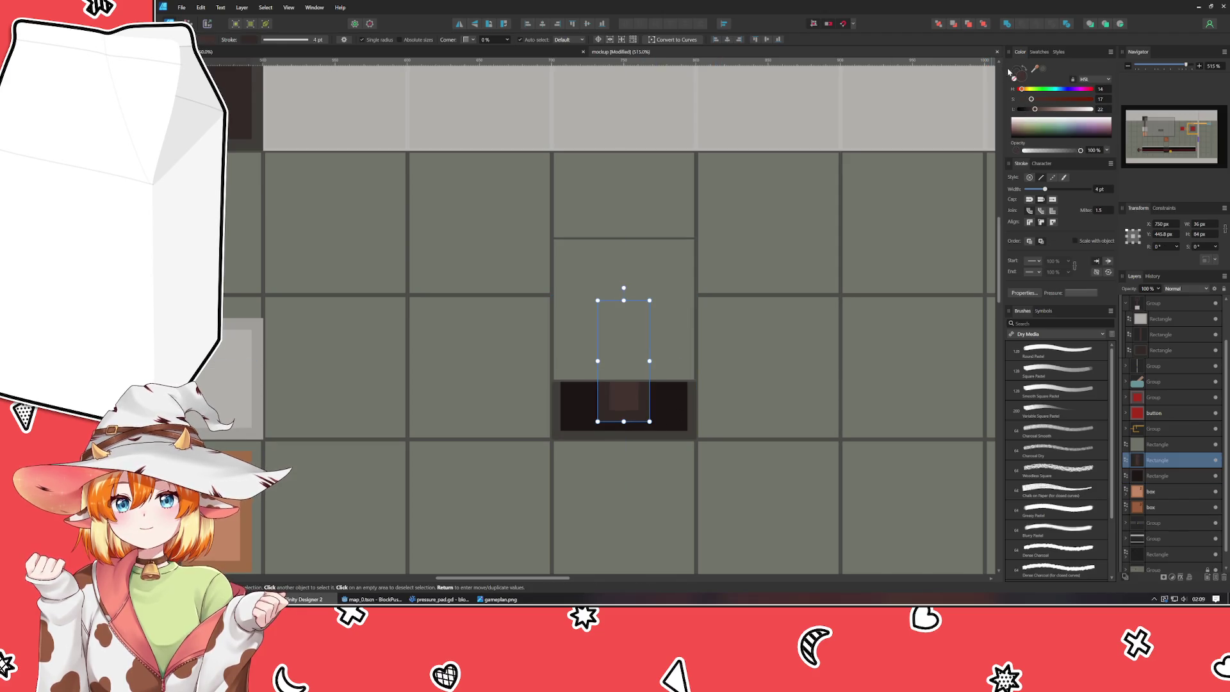
click(1027, 118)
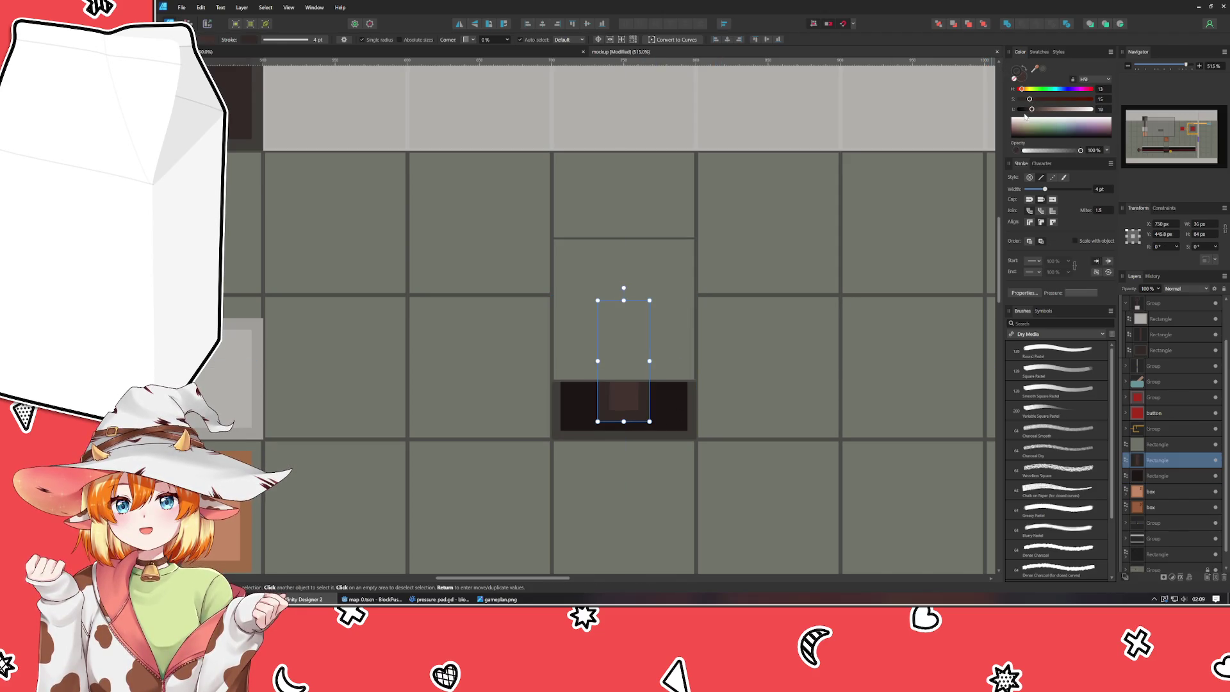
drag(1027, 109, 1027, 110)
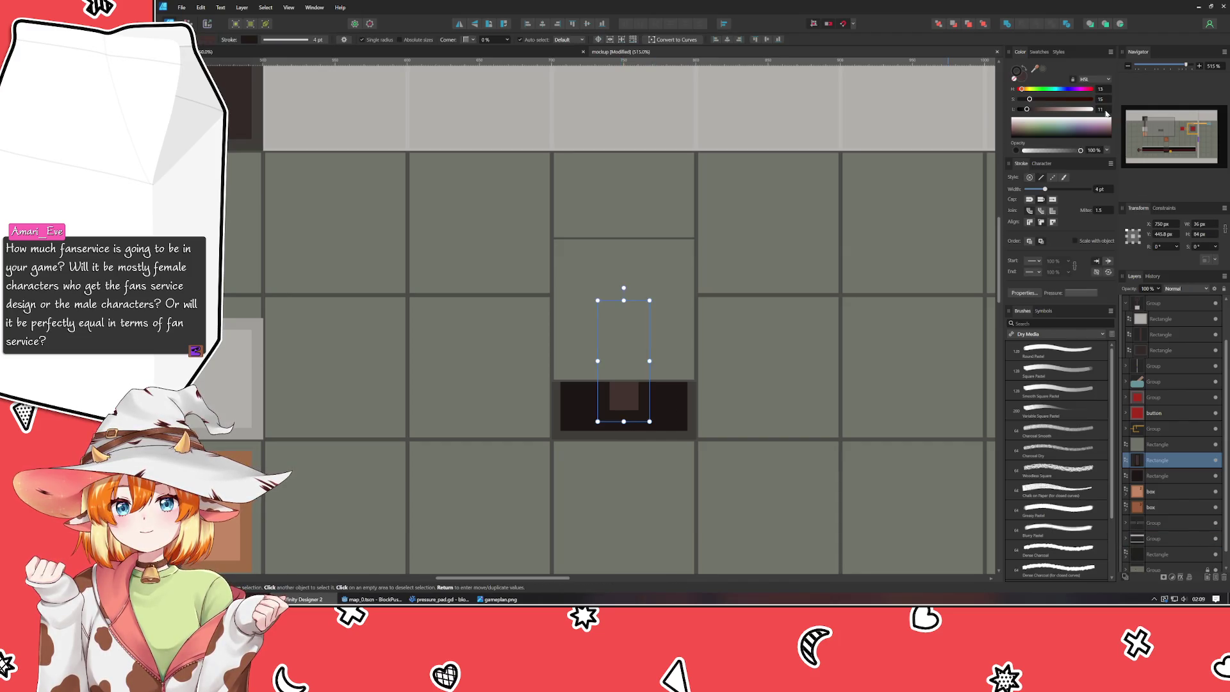
- Apply the dark recess colour to the piston rod's outline and the piston head's fill
click(664, 412)
scroll(591, 391, up, 1)
scroll(591, 390, left, 2)
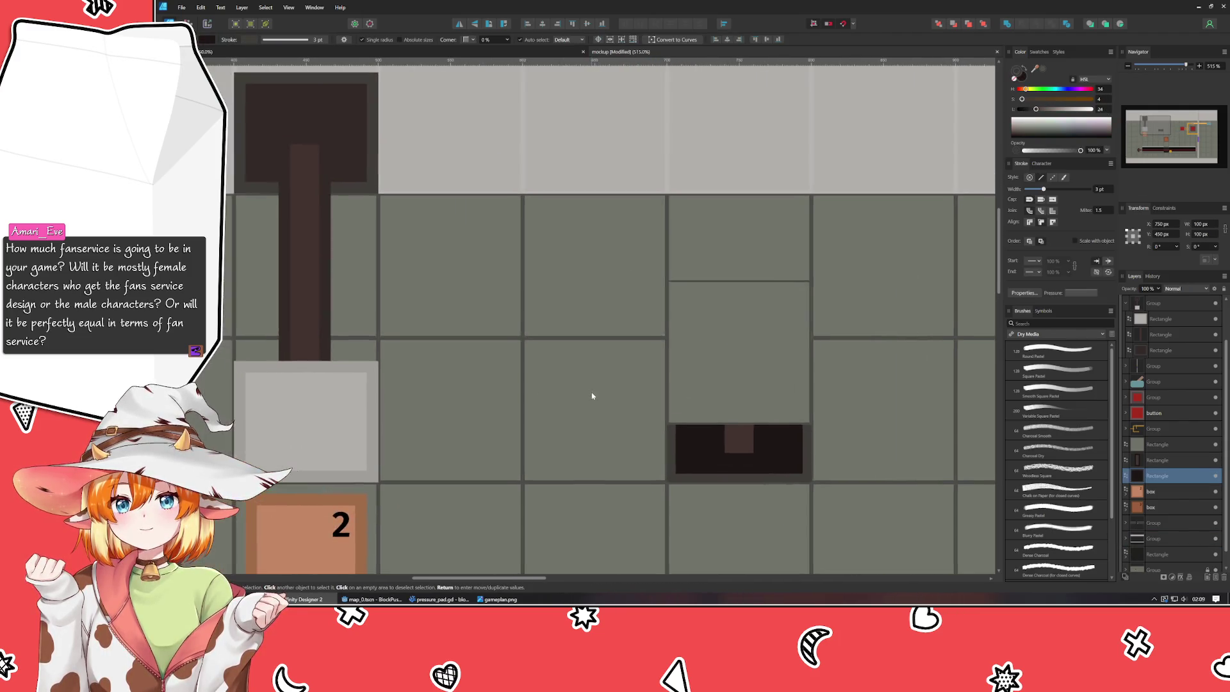
click(357, 151)
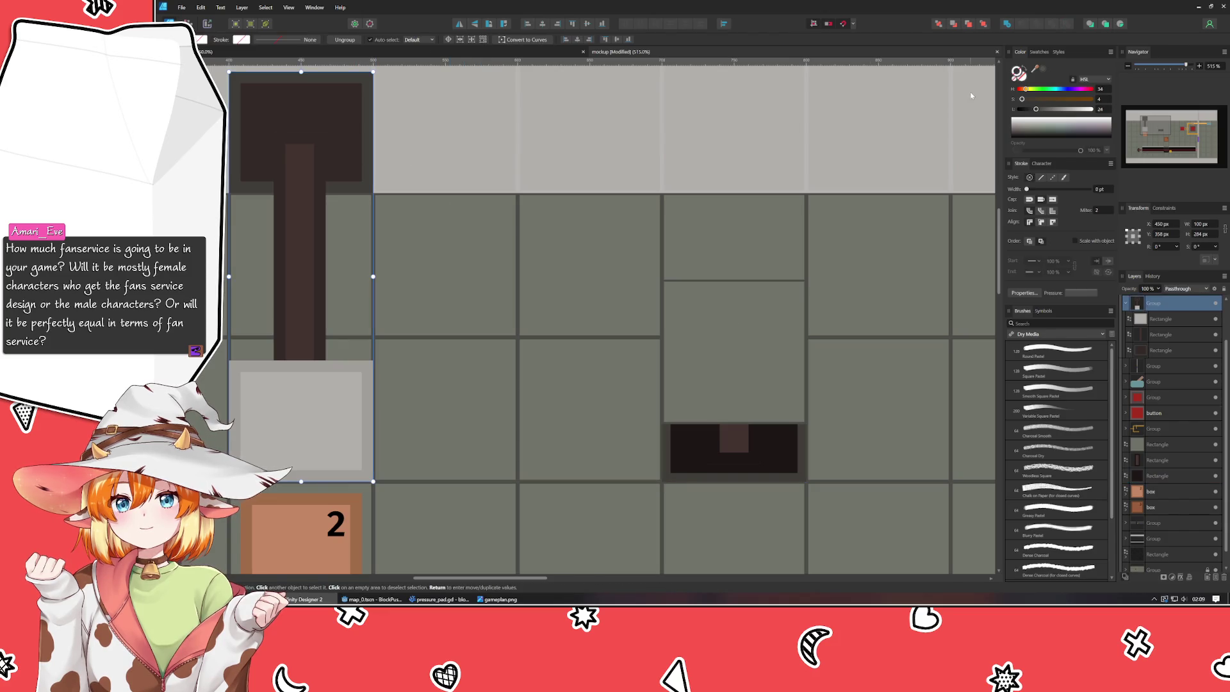
double_click(300, 167)
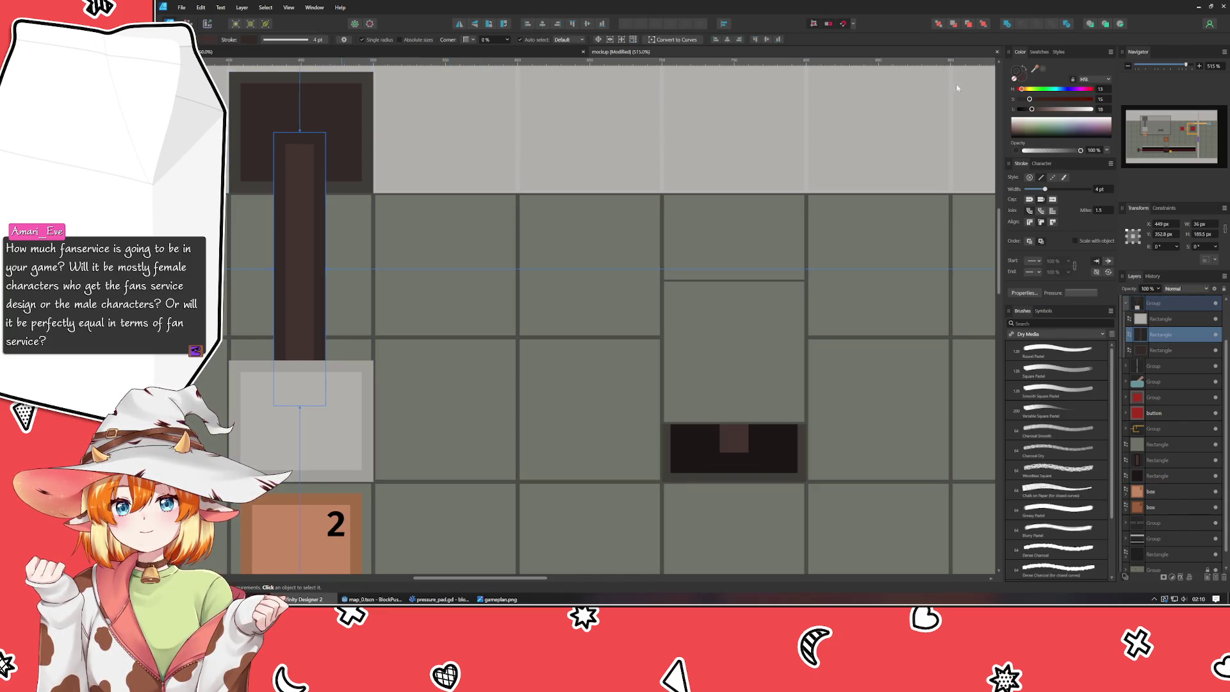
mouse_move(1034, 68)
mouse_down()
mouse_move(755, 403)
mouse_move(693, 450)
mouse_up()
click(333, 123)
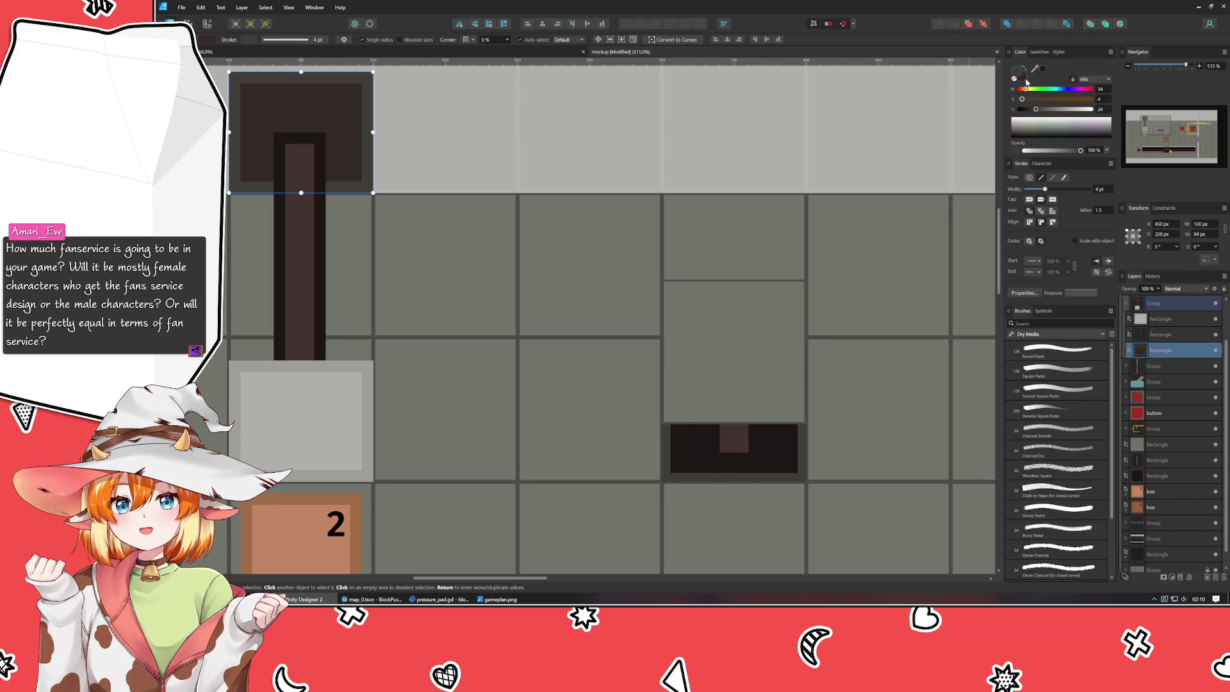
click(1026, 82)
- Deselect everything and save the mockup
click(569, 421)
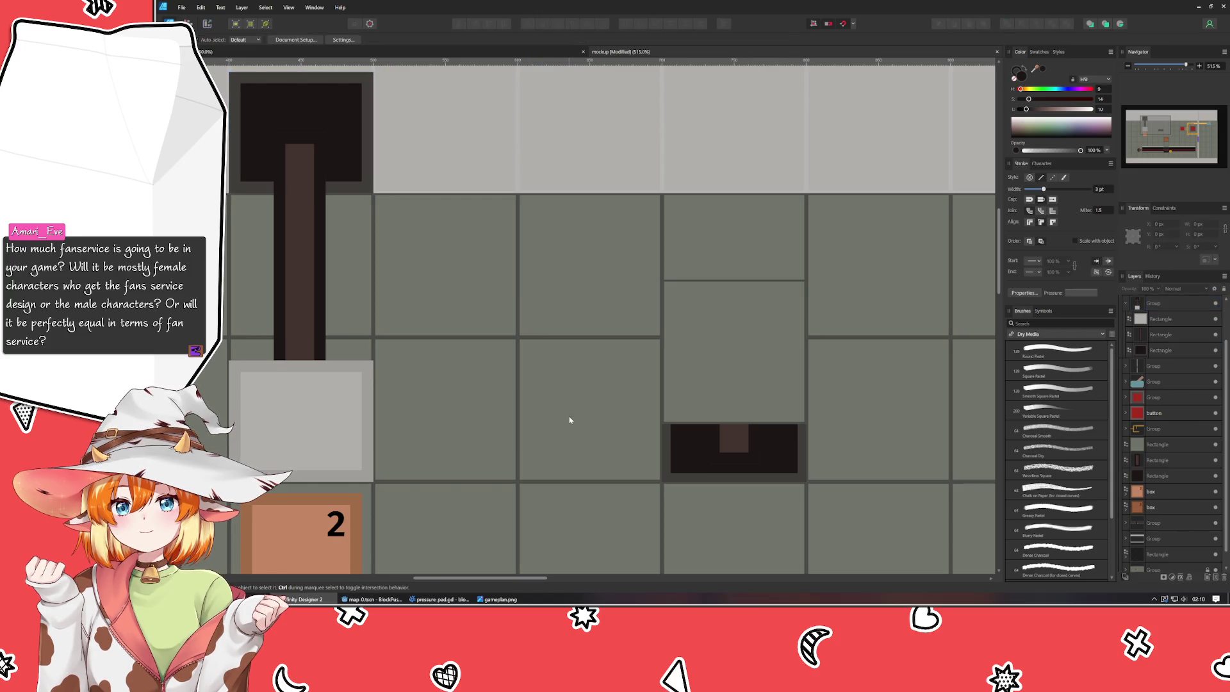
drag(569, 420, 493, 395)
key(ctrl+s)
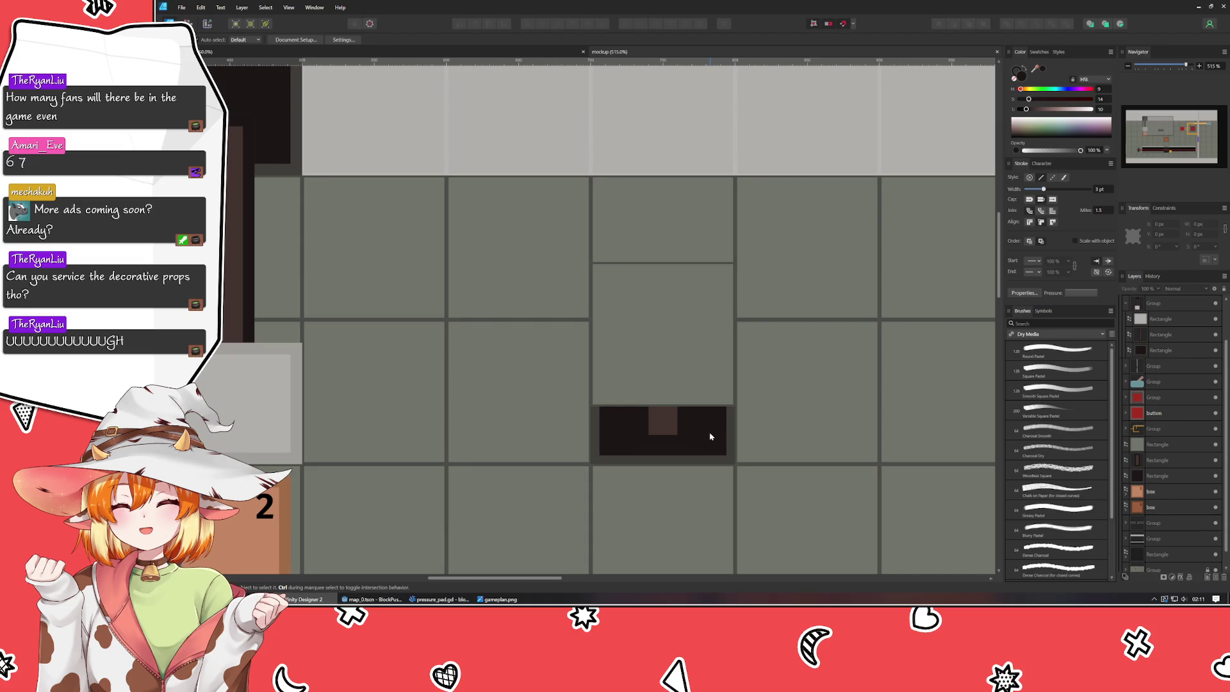
- Lighten the fill of the grey tile above the dark recessed block slightly using the HSL sliders
scroll(482, 314, down, 4)
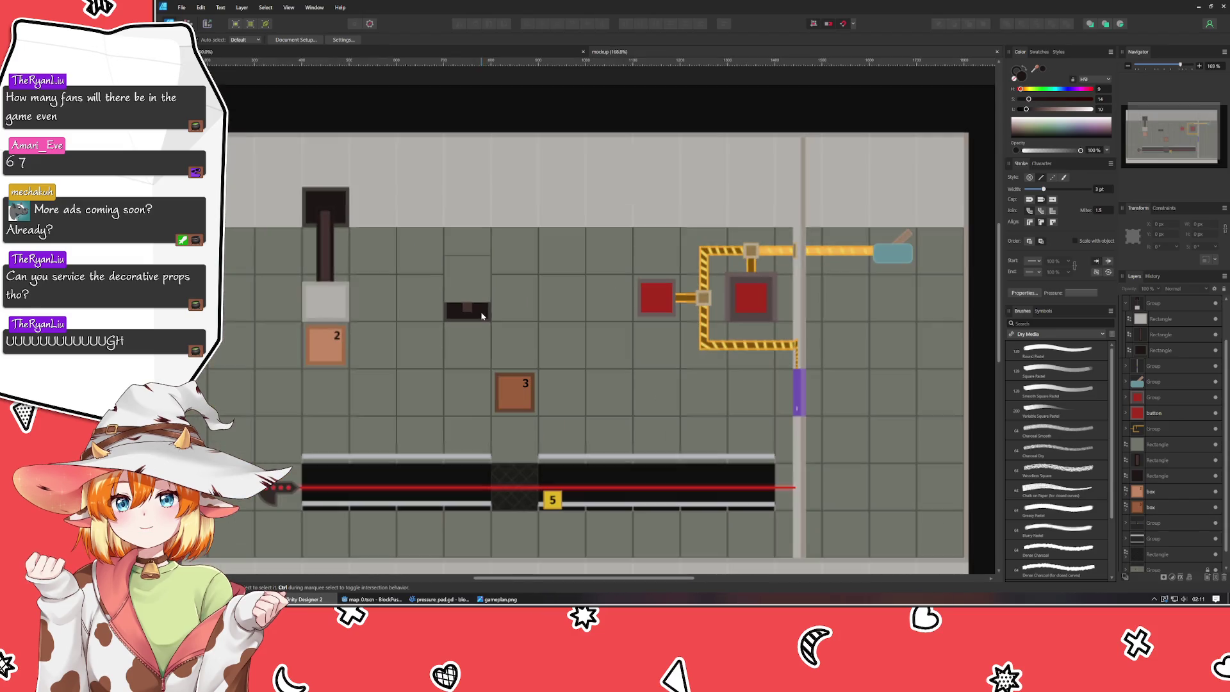
scroll(481, 314, down, 4)
scroll(443, 333, up, 7)
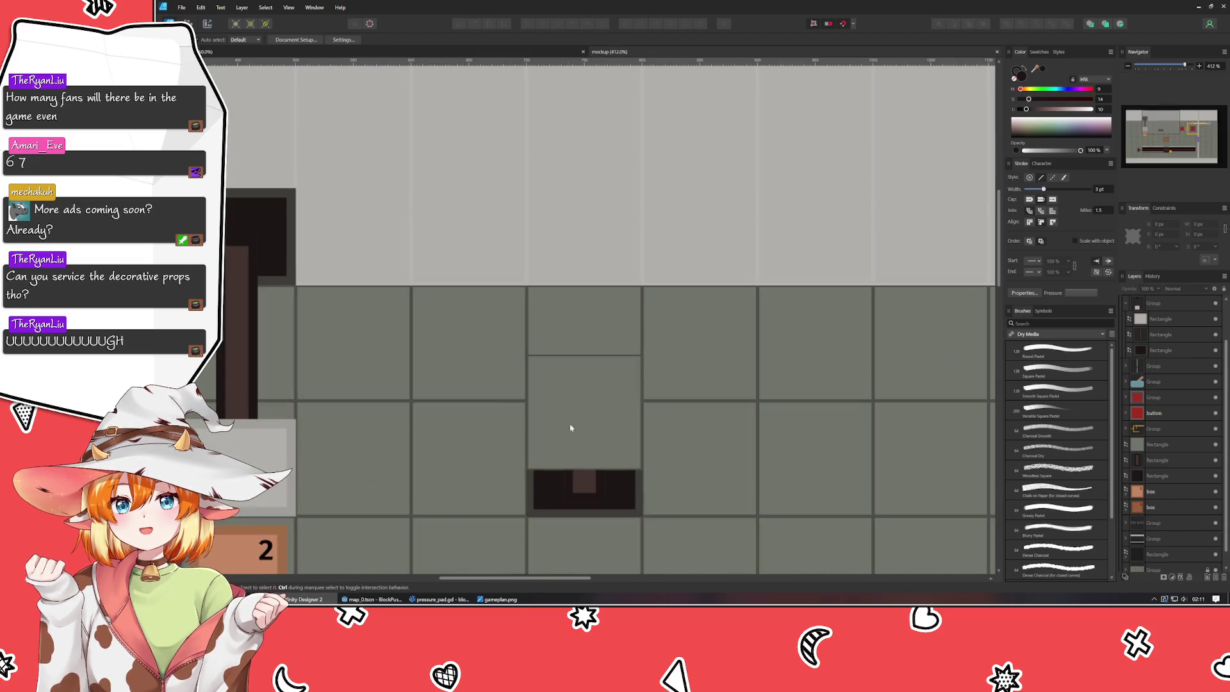
click(584, 429)
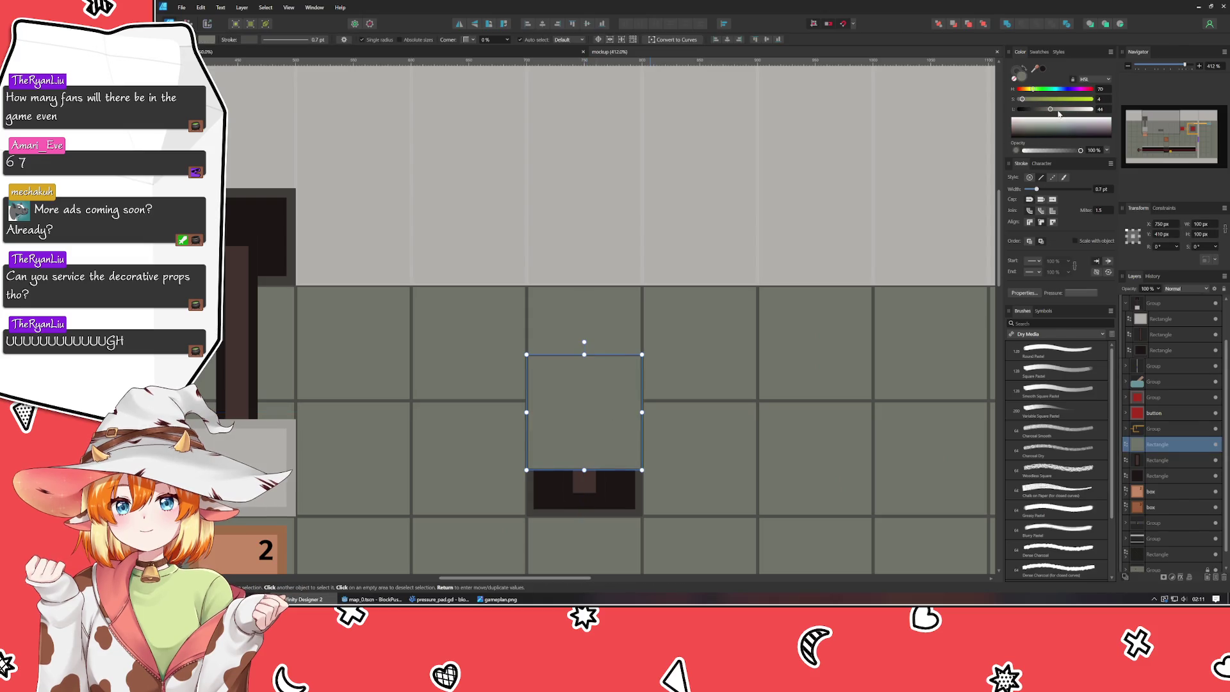
scroll(1102, 110, up, 2)
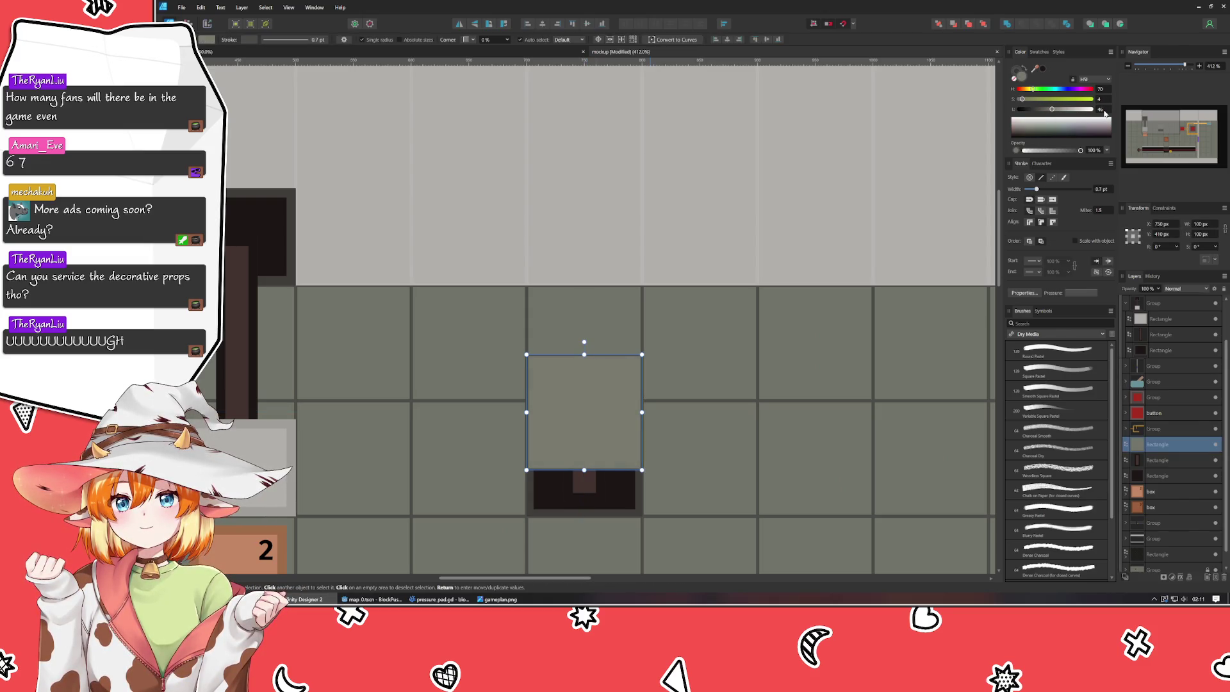
click(1017, 72)
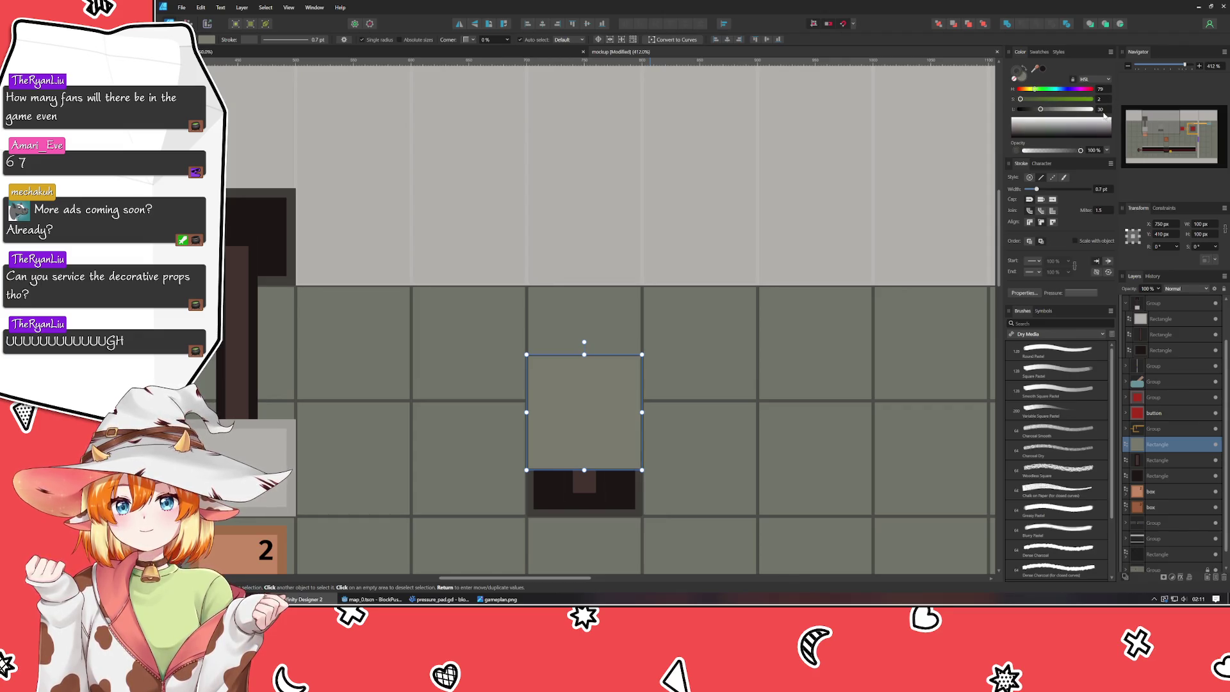
click(911, 337)
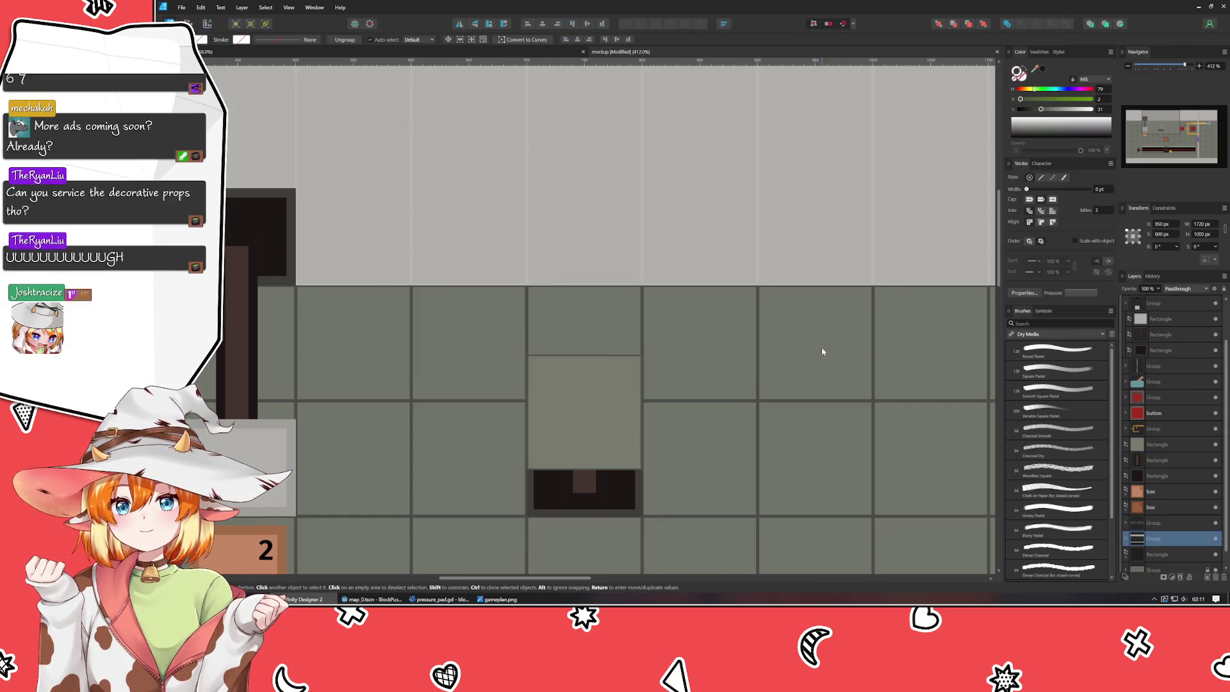
scroll(528, 433, up, 1)
click(606, 417)
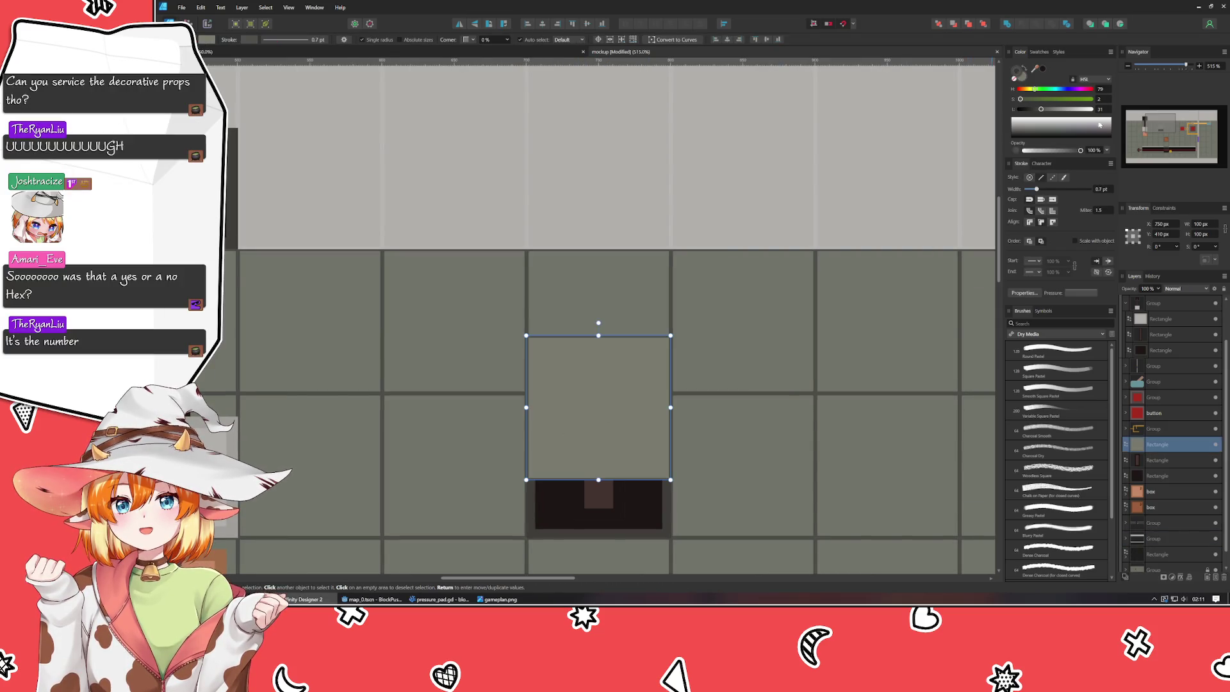
drag(1099, 125, 1110, 116)
click(801, 347)
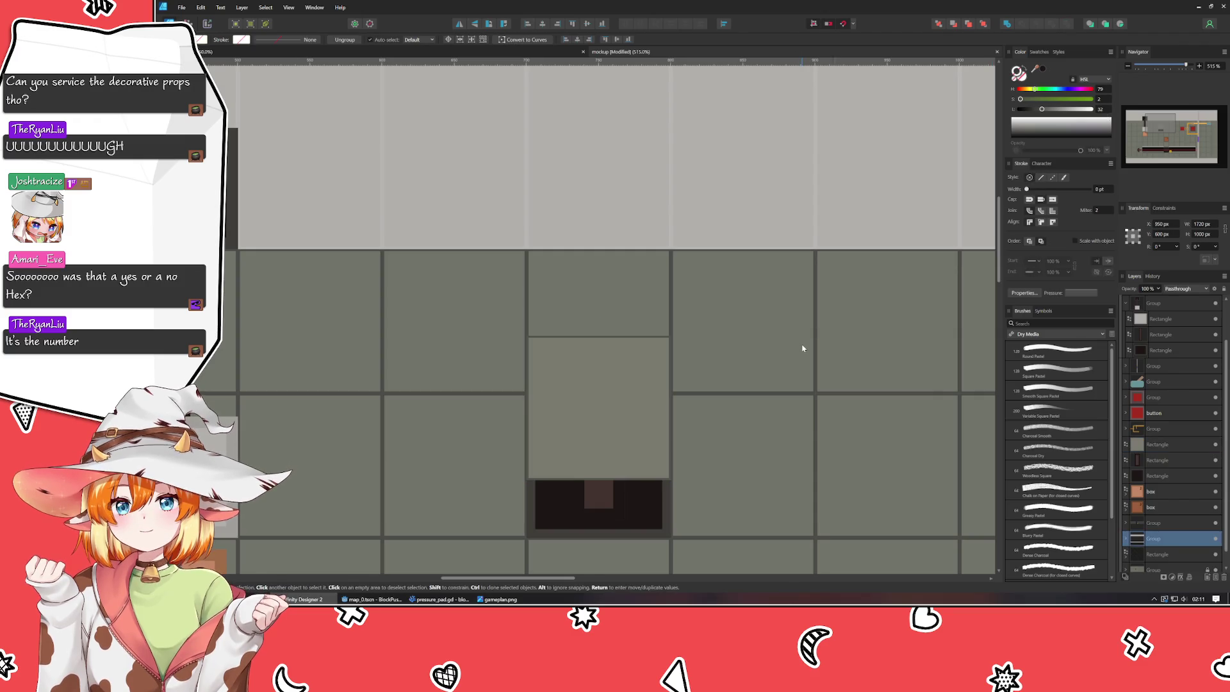
drag(753, 354, 686, 290)
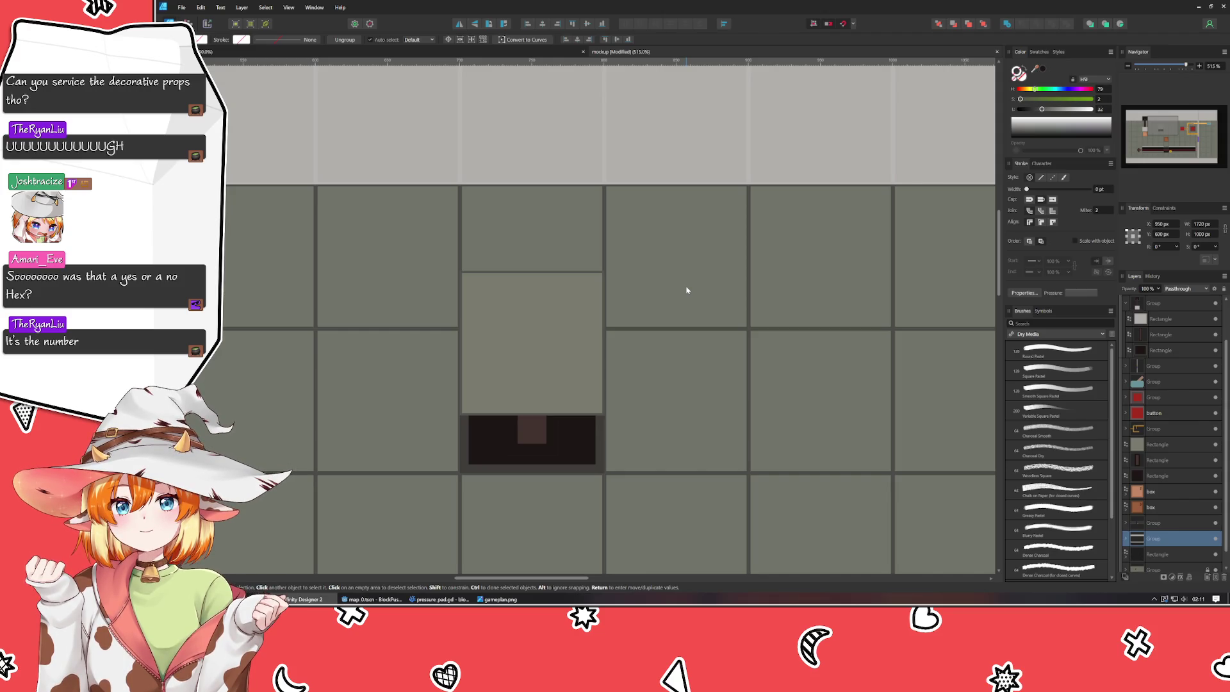
- Clear the selection, return to the Move tool and save the mockup with Ctrl+S
key(a)
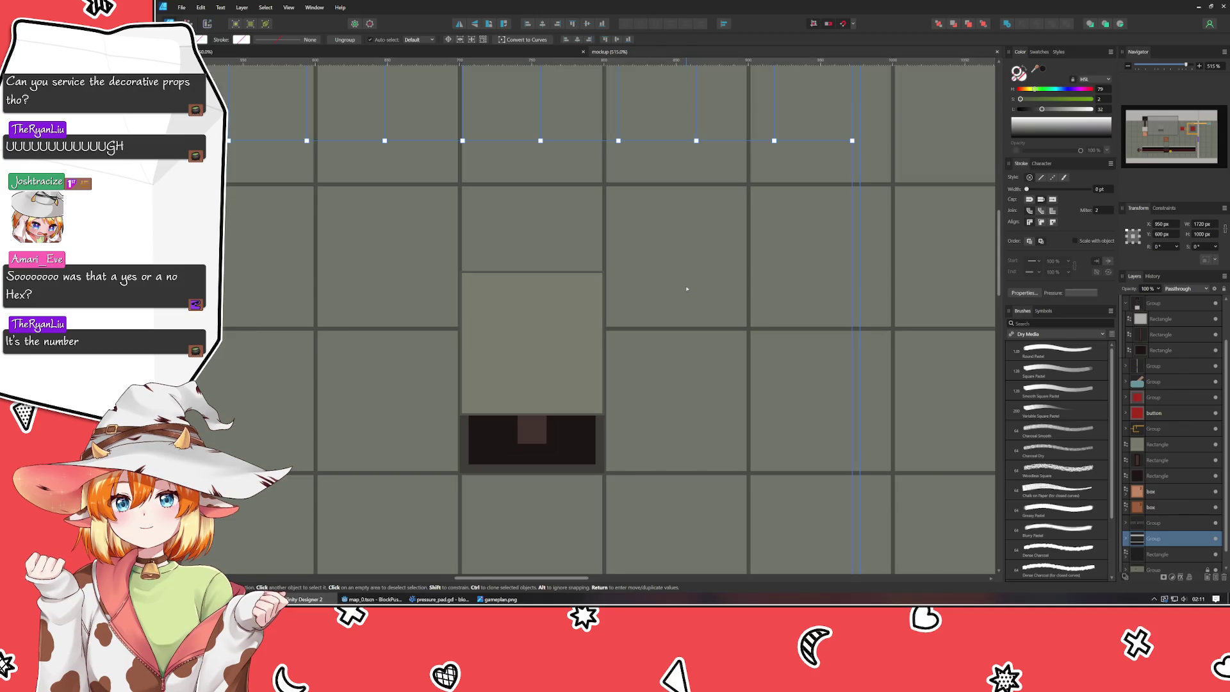
key(ctrl+d)
ctrl+scroll(686, 290, down, 3)
ctrl+scroll(698, 305, down, 5)
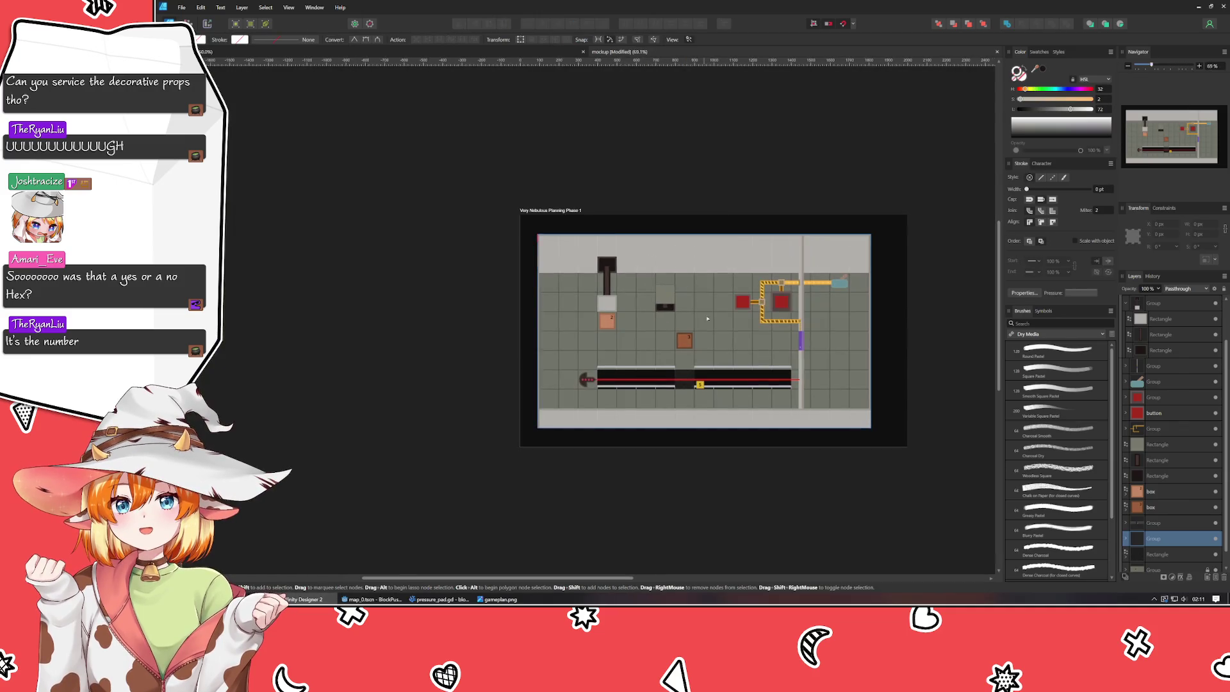
key(ctrl+s)
key(v)
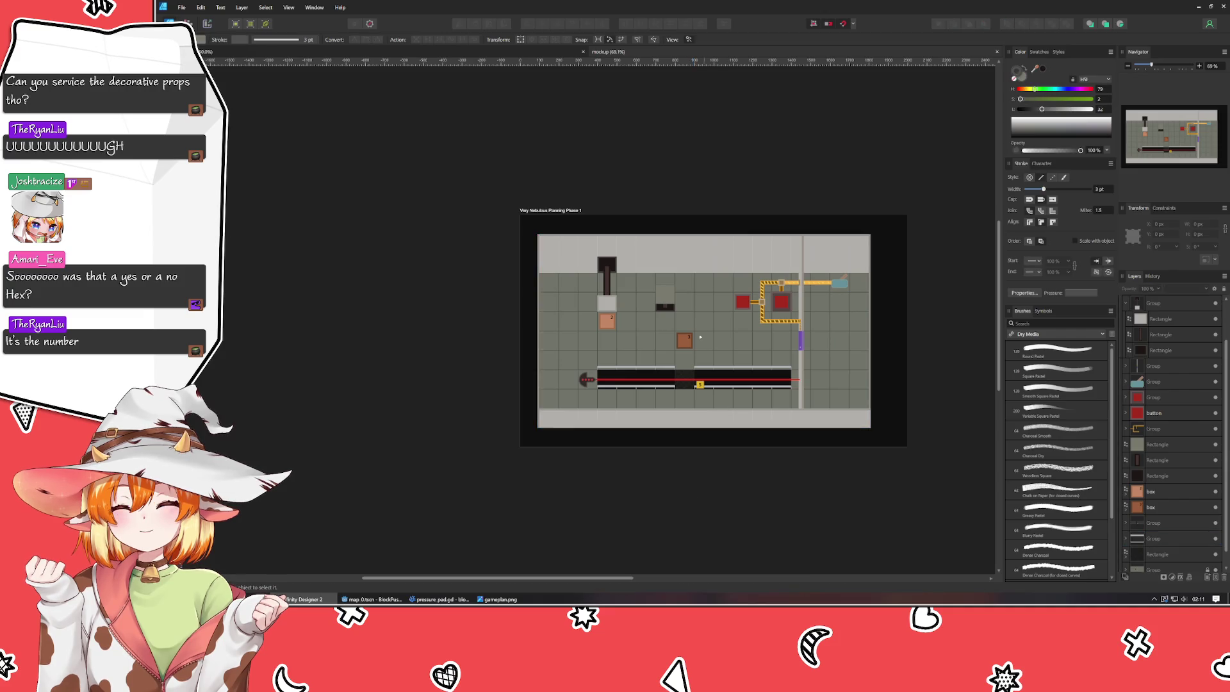
ctrl+scroll(700, 325, up, 3)
drag(654, 303, 599, 301)
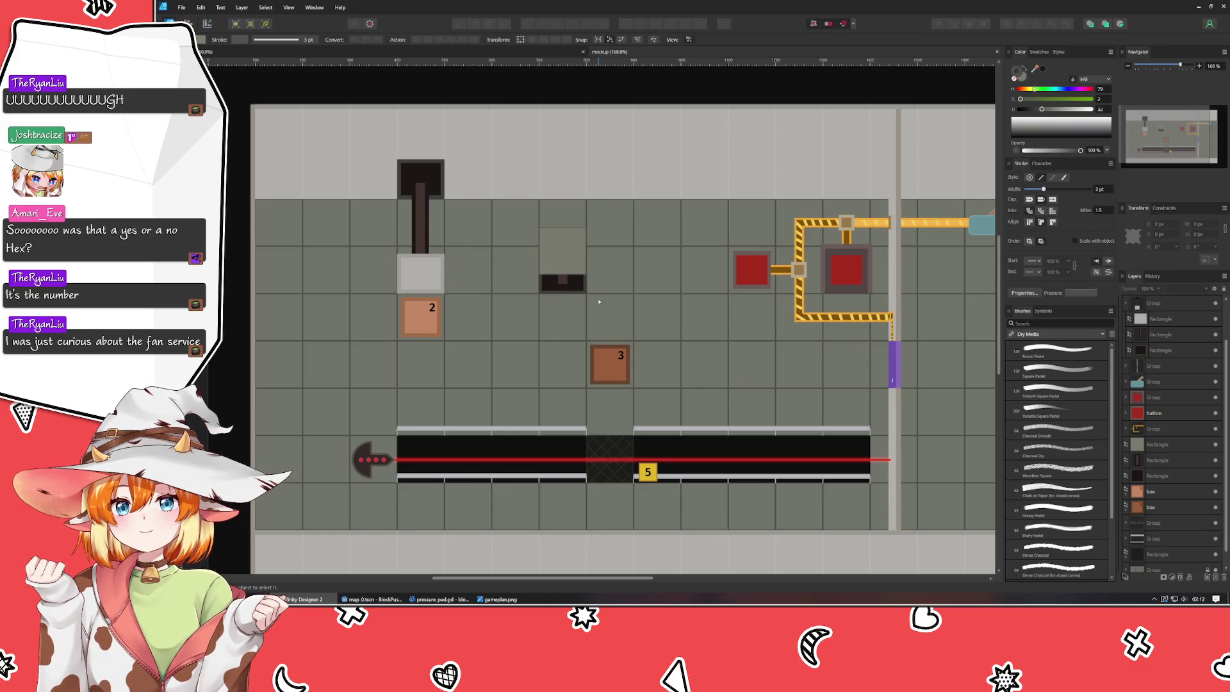
scroll(600, 302, down, 2)
scroll(577, 282, right, 2)
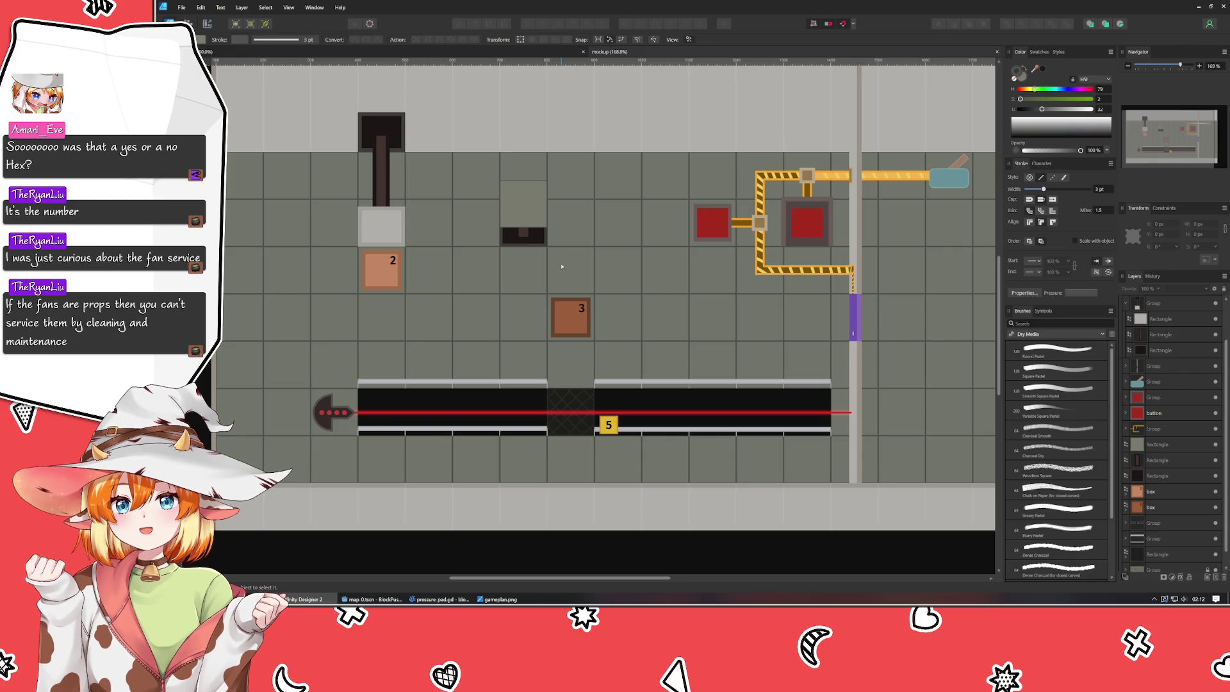
- Test-run the BlockPusher project in Godot, close the game window, and minimize Godot
click(371, 599)
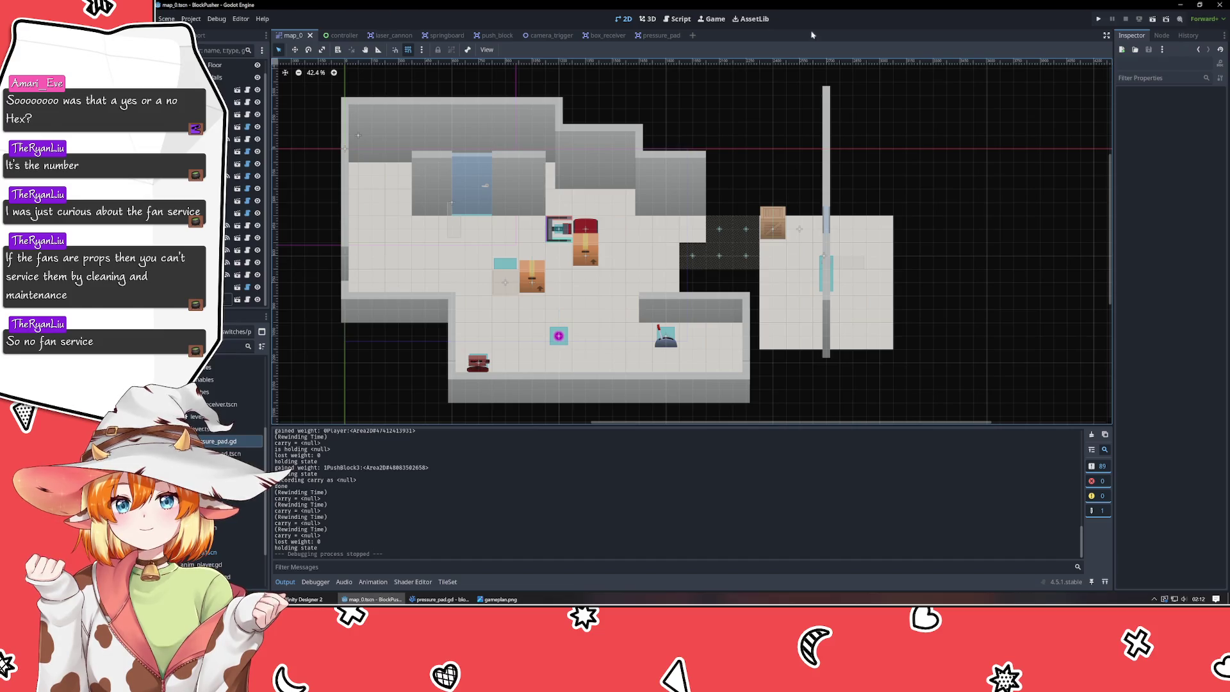
click(1097, 19)
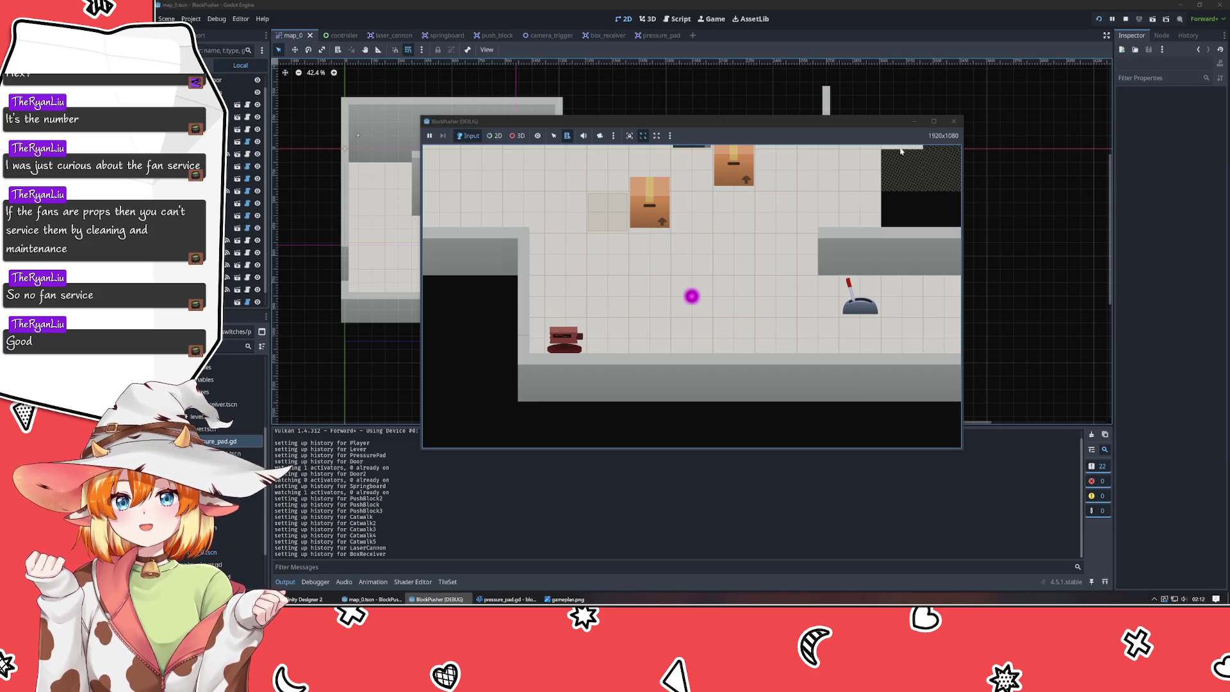
click(953, 121)
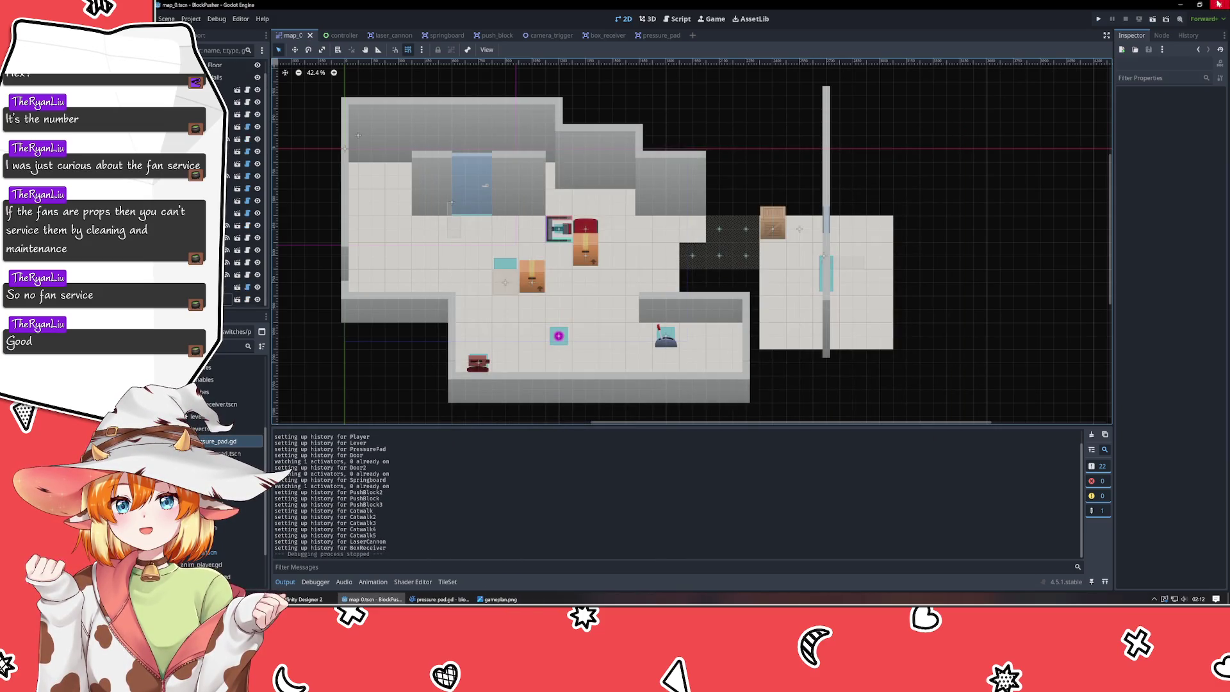
click(1182, 8)
click(570, 317)
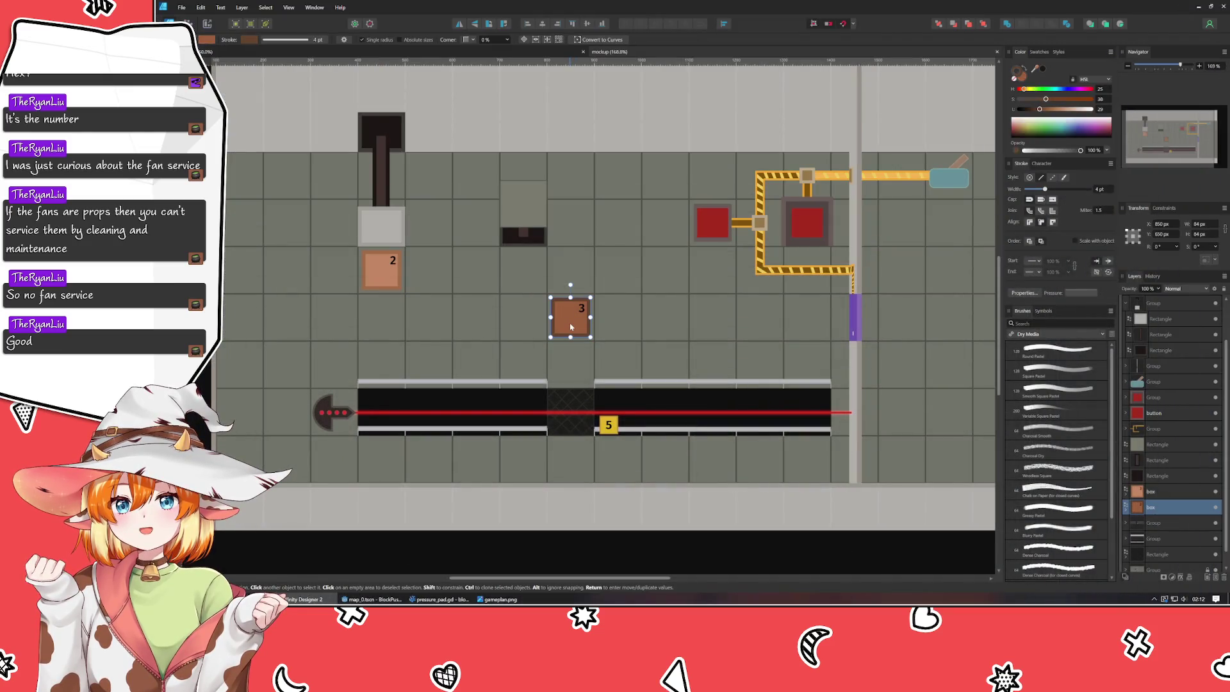
click(637, 332)
drag(637, 332, 625, 314)
key(ctrl+d)
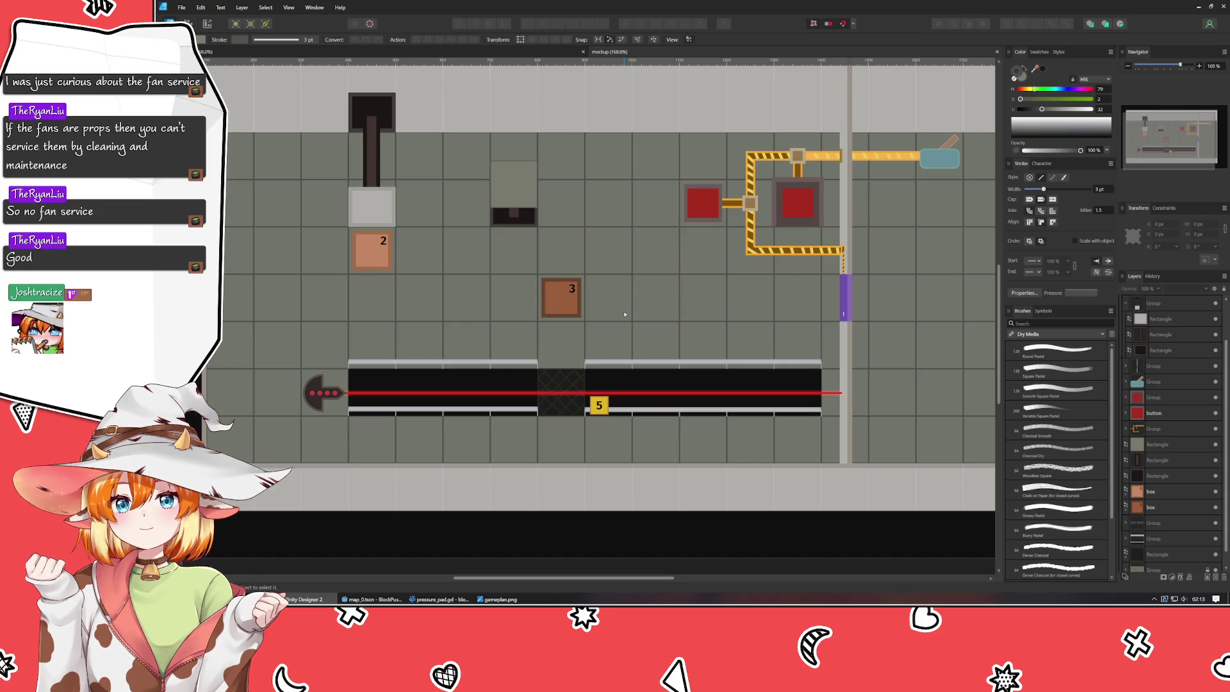
- Convert the yellow 5 marker to curves and pull its top corners inward into a trapezoid
click(602, 402)
scroll(602, 403, up, 4)
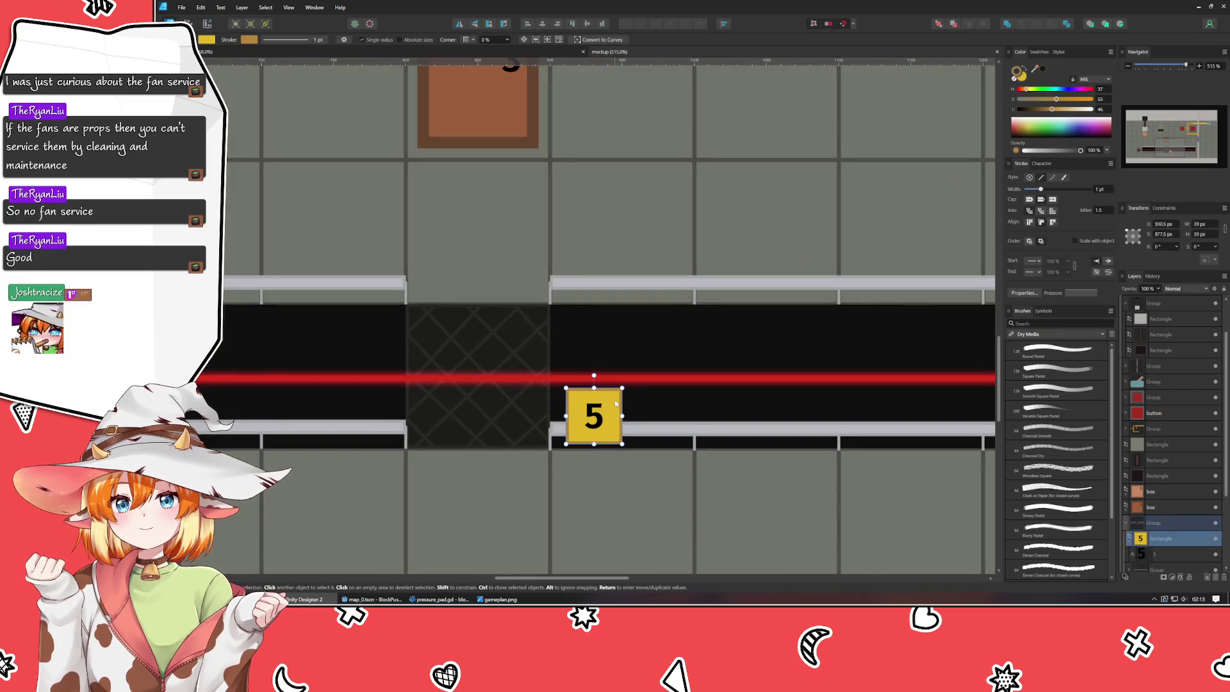
click(599, 39)
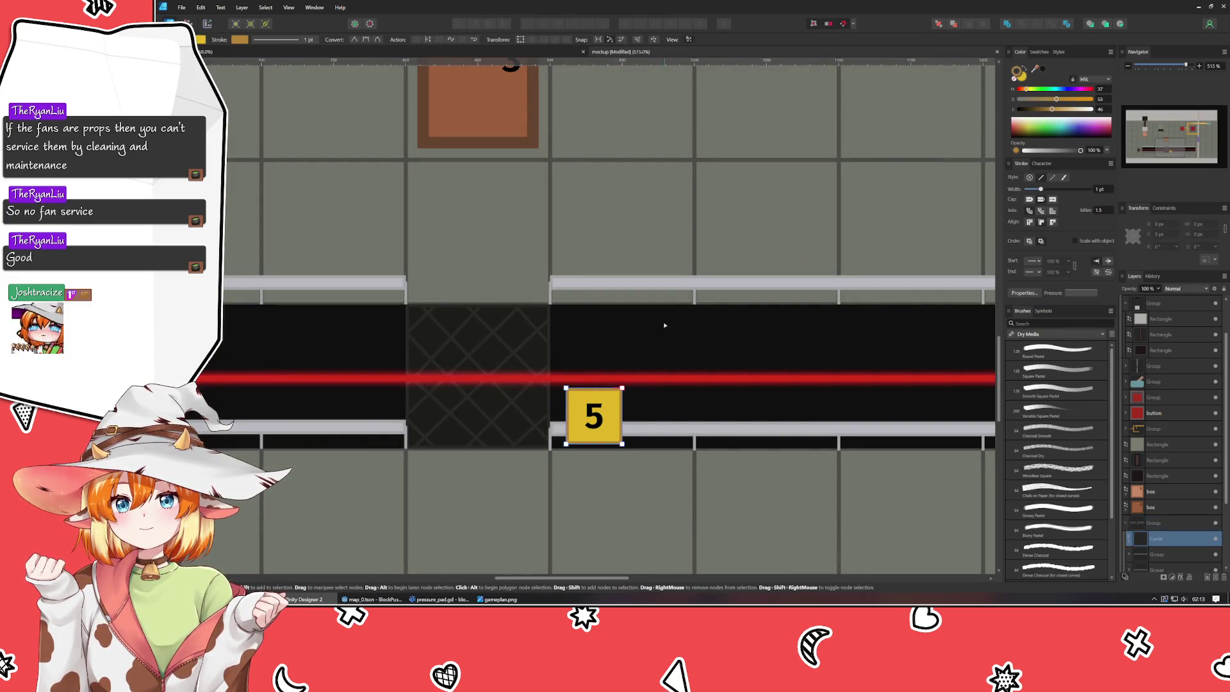
click(621, 388)
drag(622, 387, 580, 387)
scroll(568, 387, down, 2)
scroll(569, 391, down, 5)
scroll(557, 404, up, 6)
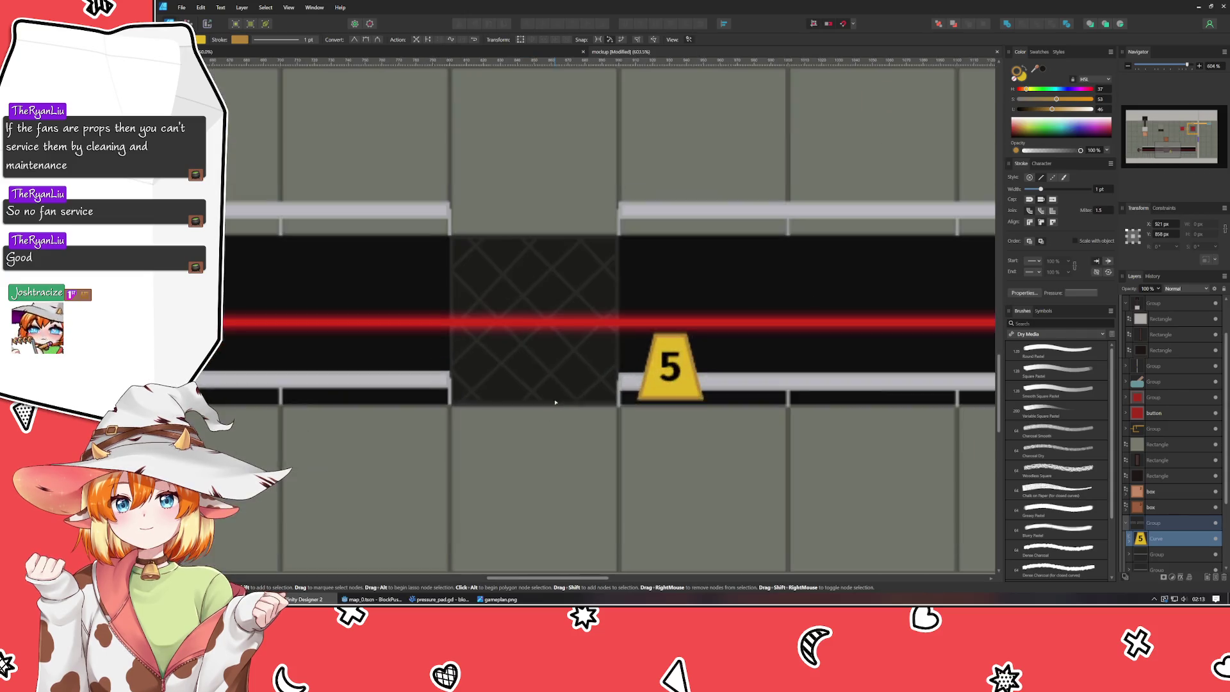
- Nudge the 5 number so it sits centred on the trapezoid marker
key(v)
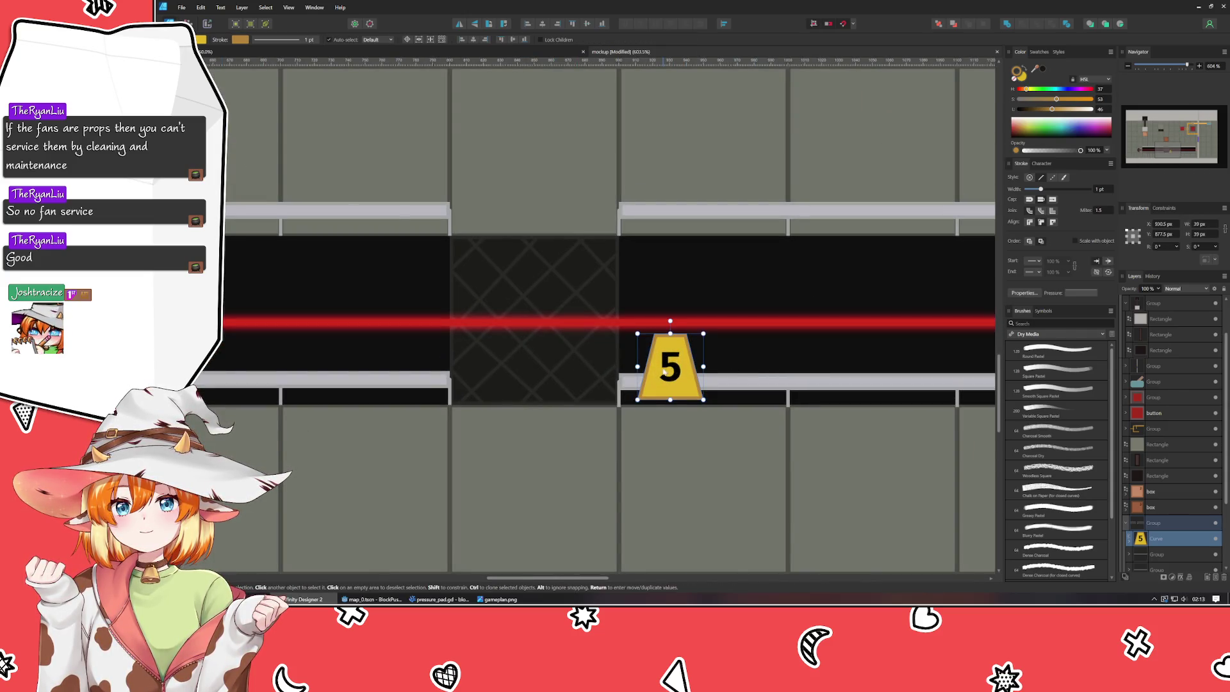
double_click(670, 374)
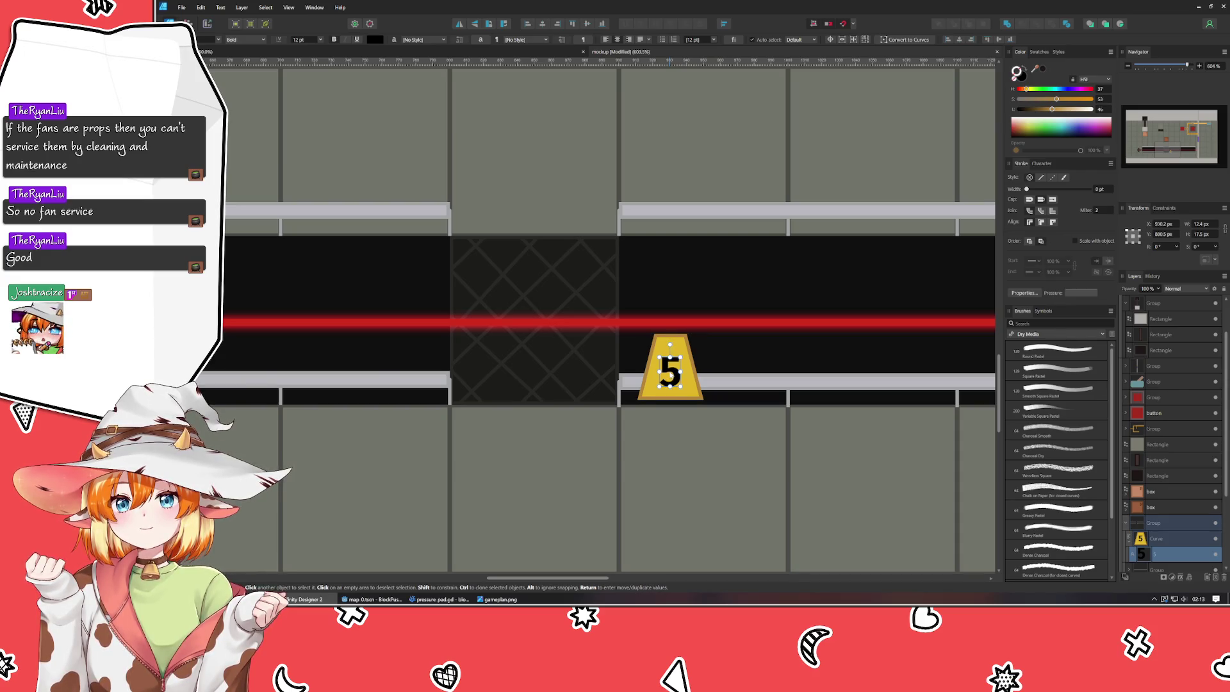
drag(695, 389, 697, 387)
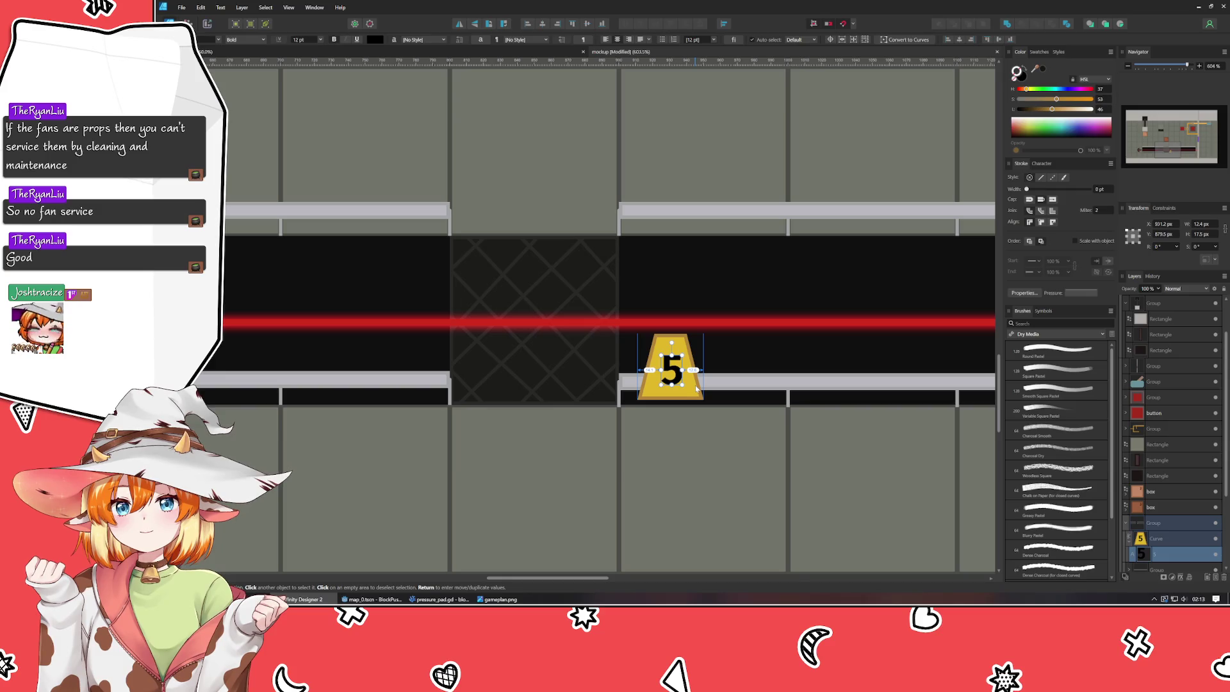
key(ctrl+d)
scroll(716, 252, down, 10)
scroll(741, 298, up, 3)
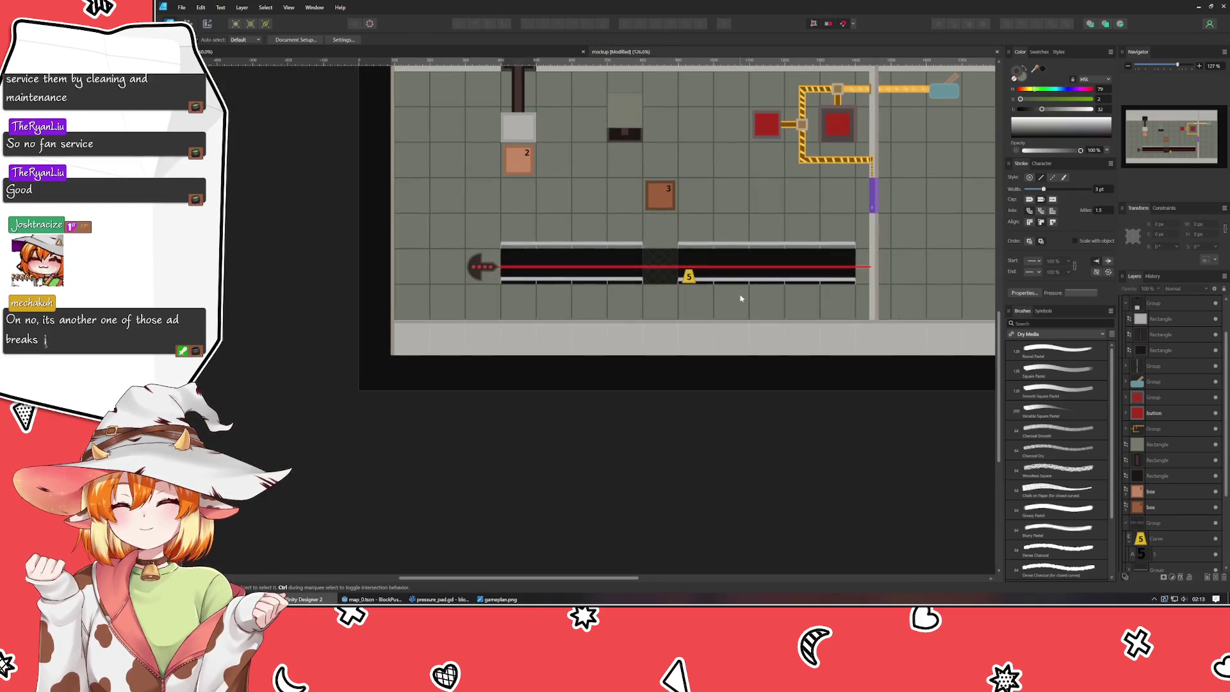
- Frame the whole level and save the mockup with Ctrl+S
drag(740, 297, 701, 396)
key(ctrl+s)
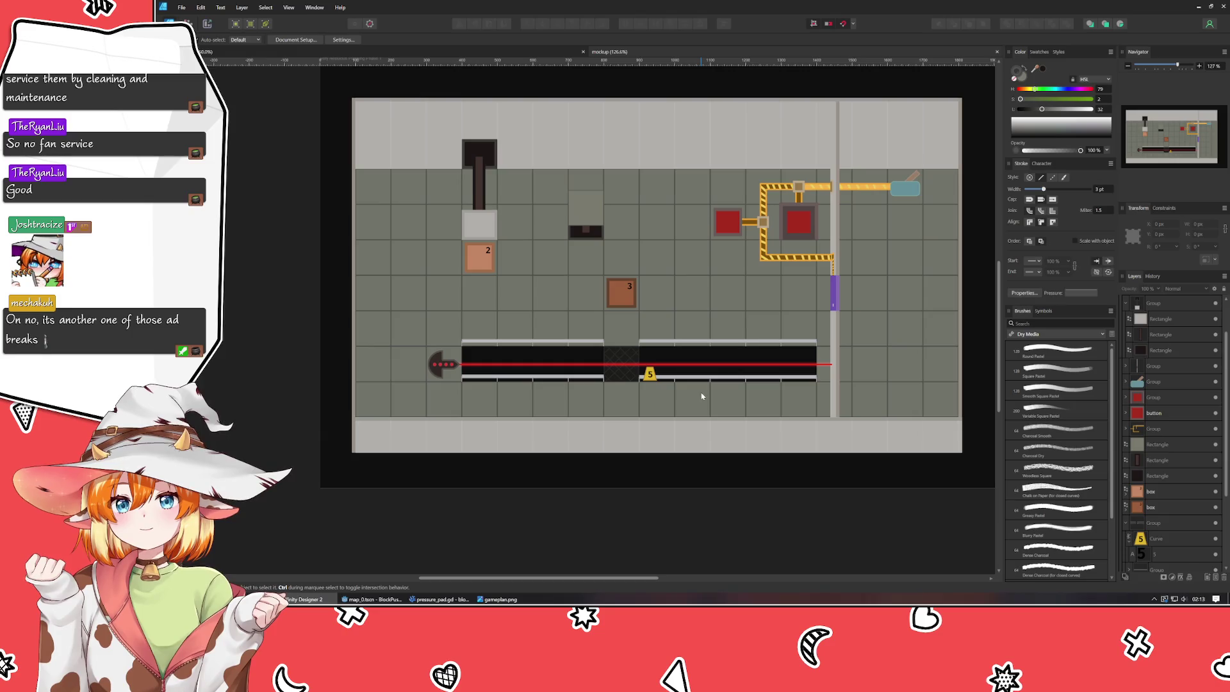
scroll(702, 396, up, 1)
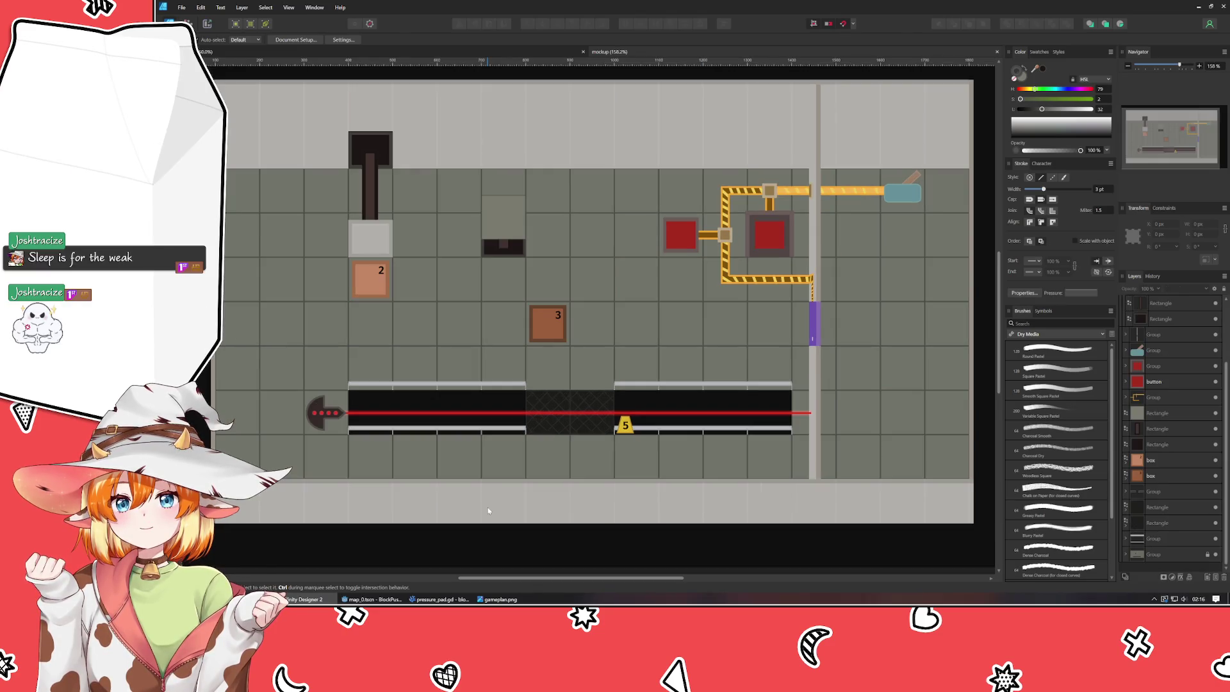